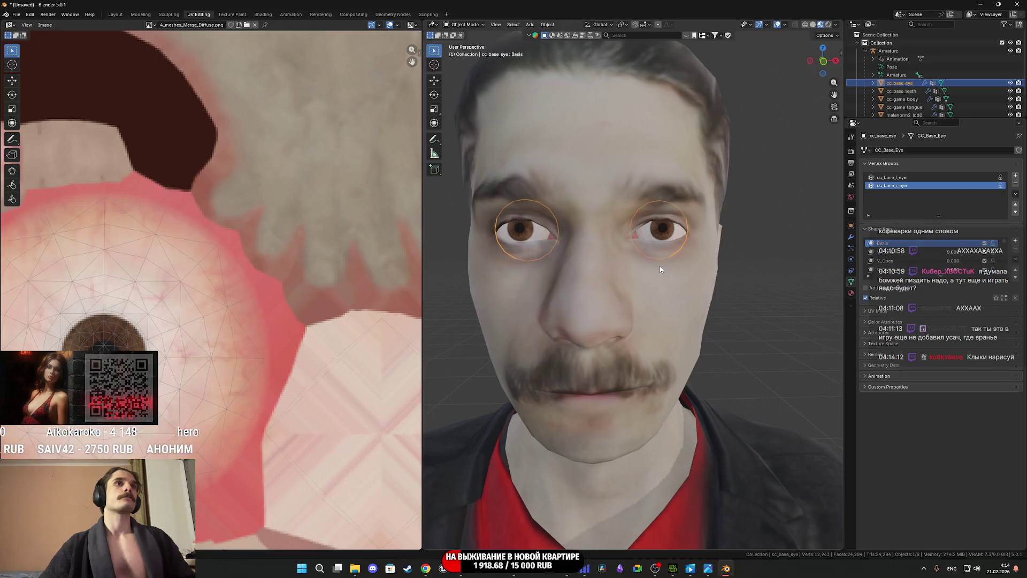
- Replace the old Diffuse node with 4_meshes_Merge_Diffuse.png and connect its Color to Base Color
{"action": "scroll", "coordinate": [659, 266], "scroll_direction": "up", "scroll_amount": 6}
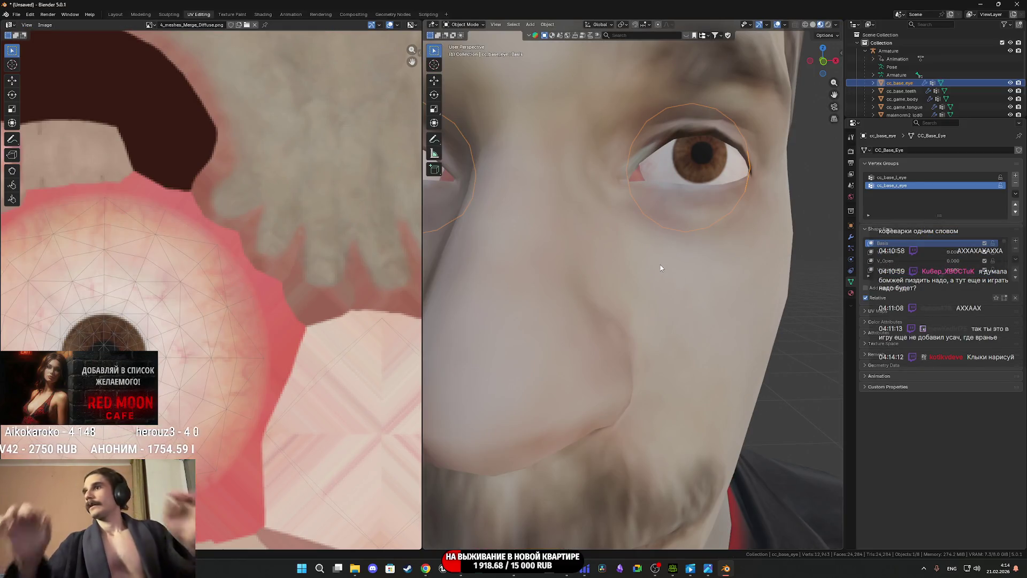
{"action": "left_click", "coordinate": [263, 14]}
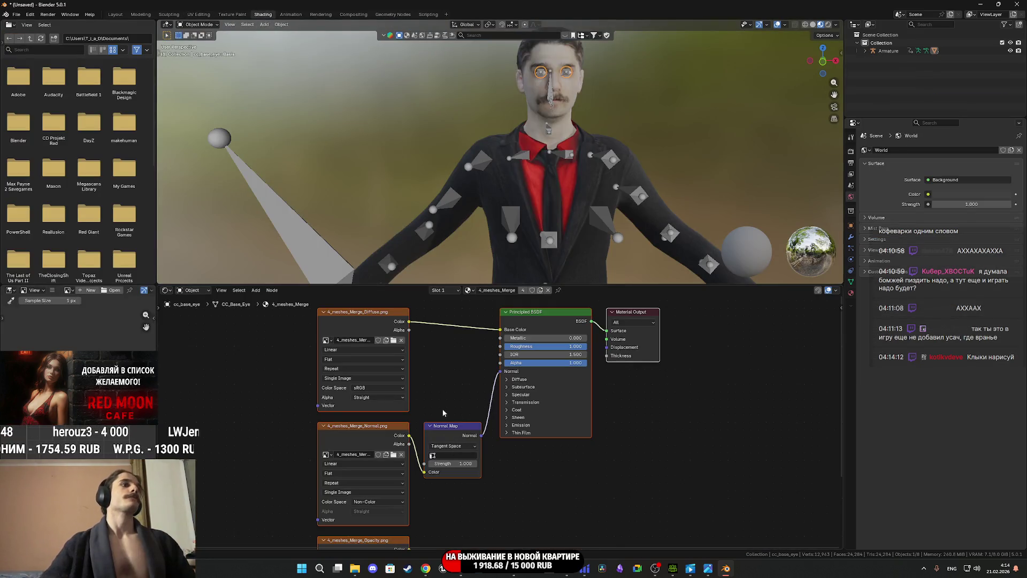
{"action": "left_click_drag", "start_coordinate": [355, 323], "coordinate": [354, 329]}
{"action": "key", "text": "Delete"}
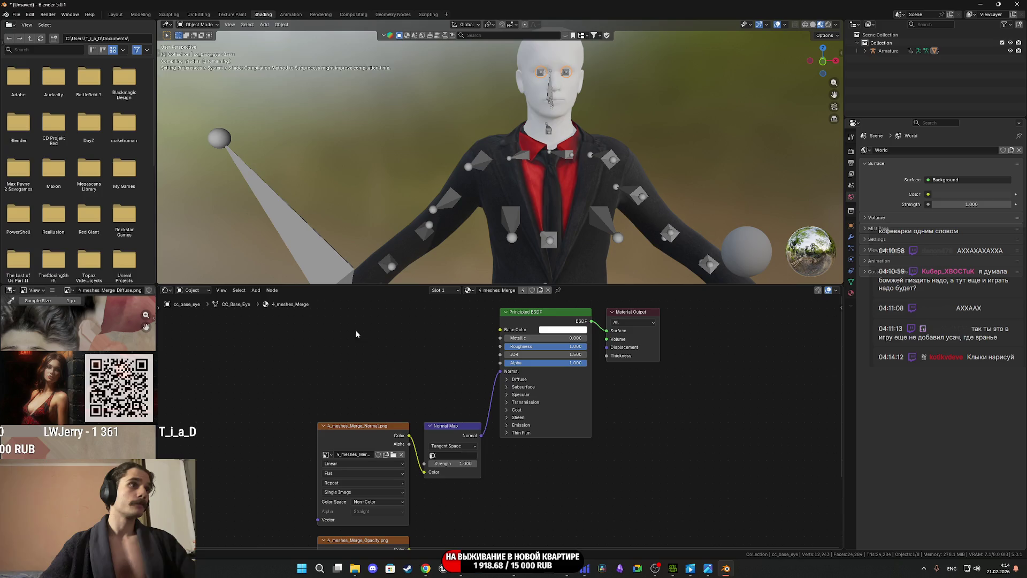
{"action": "key", "text": "alt+Tab"}
{"action": "left_click_drag", "start_coordinate": [287, 413], "coordinate": [436, 364]}
{"action": "left_click", "coordinate": [360, 325]}
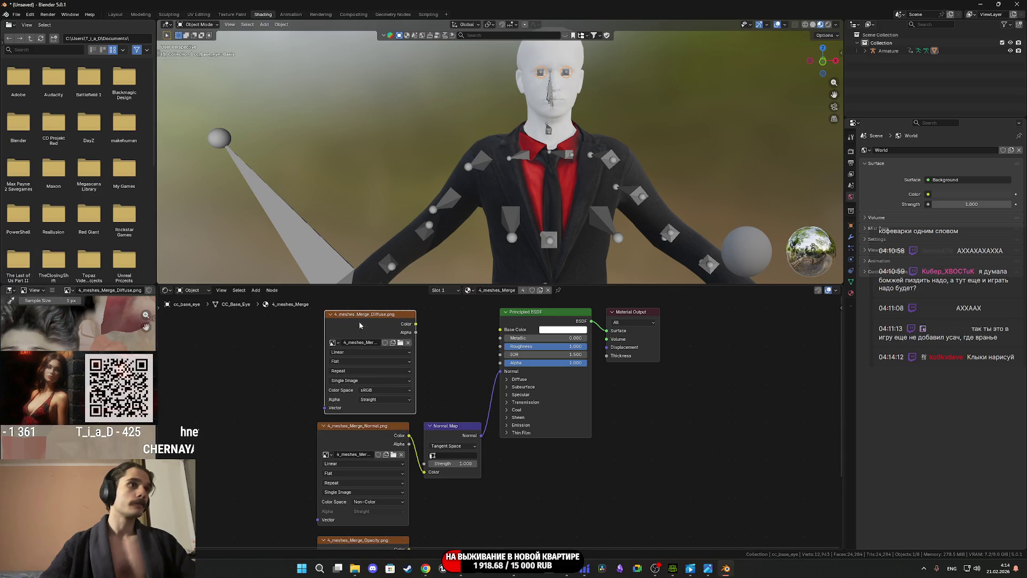
{"action": "left_click_drag", "start_coordinate": [415, 324], "coordinate": [473, 332]}
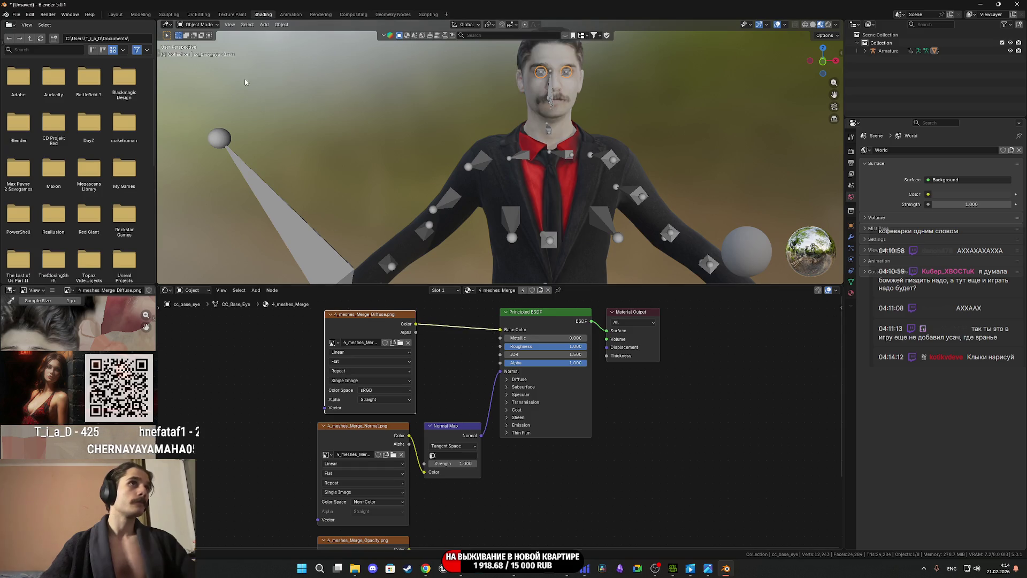
- In UV Editing Edit Mode, scale up the right eye's UV island slightly
{"action": "left_click", "coordinate": [199, 14]}
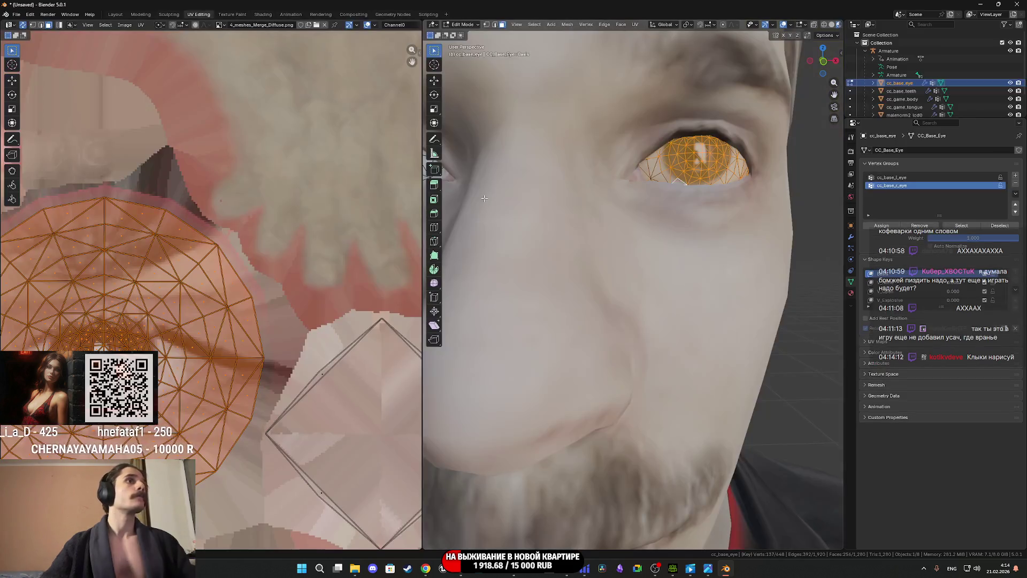
{"action": "scroll", "coordinate": [614, 222], "scroll_direction": "down", "scroll_amount": 4}
{"action": "scroll", "coordinate": [665, 270], "scroll_direction": "up", "scroll_amount": 3}
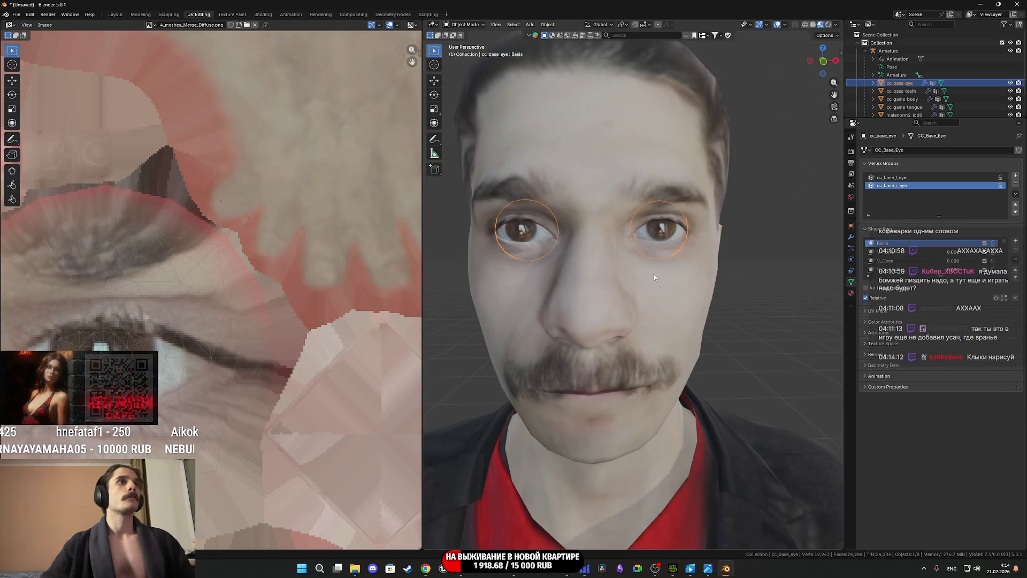
{"action": "scroll", "coordinate": [666, 269], "scroll_direction": "up", "scroll_amount": 2}
{"action": "scroll", "coordinate": [660, 288], "scroll_direction": "down", "scroll_amount": 3}
{"action": "key", "text": "Tab"}
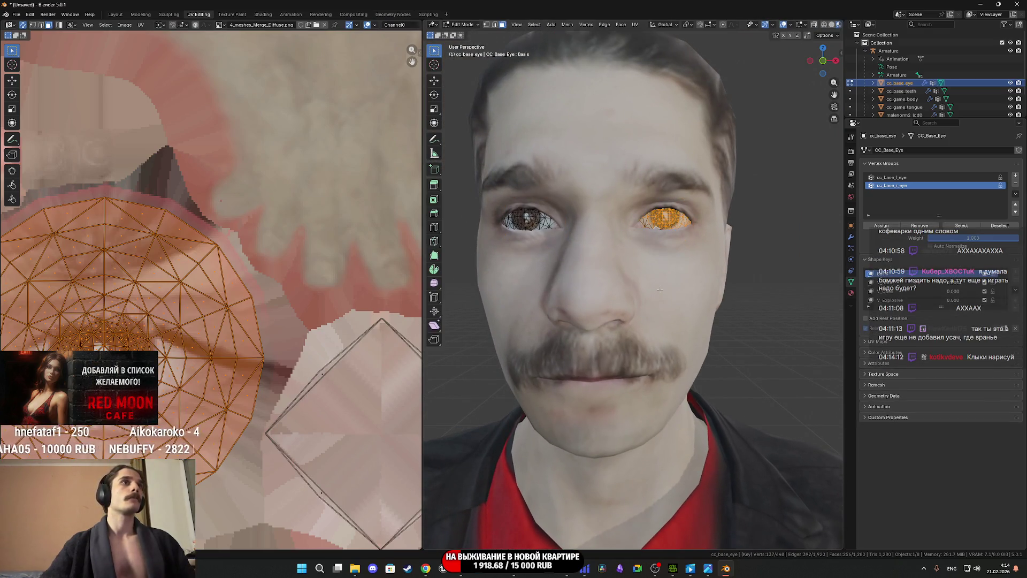
{"action": "scroll", "coordinate": [259, 367], "scroll_direction": "down", "scroll_amount": 3}
{"action": "scroll", "coordinate": [262, 369], "scroll_direction": "up", "scroll_amount": 5}
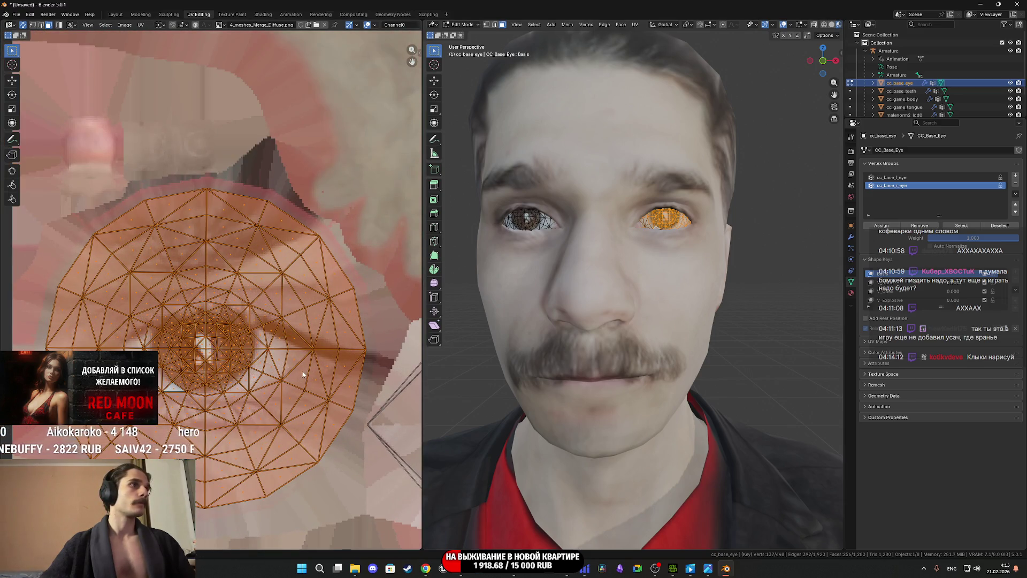
{"action": "key", "text": "s"}
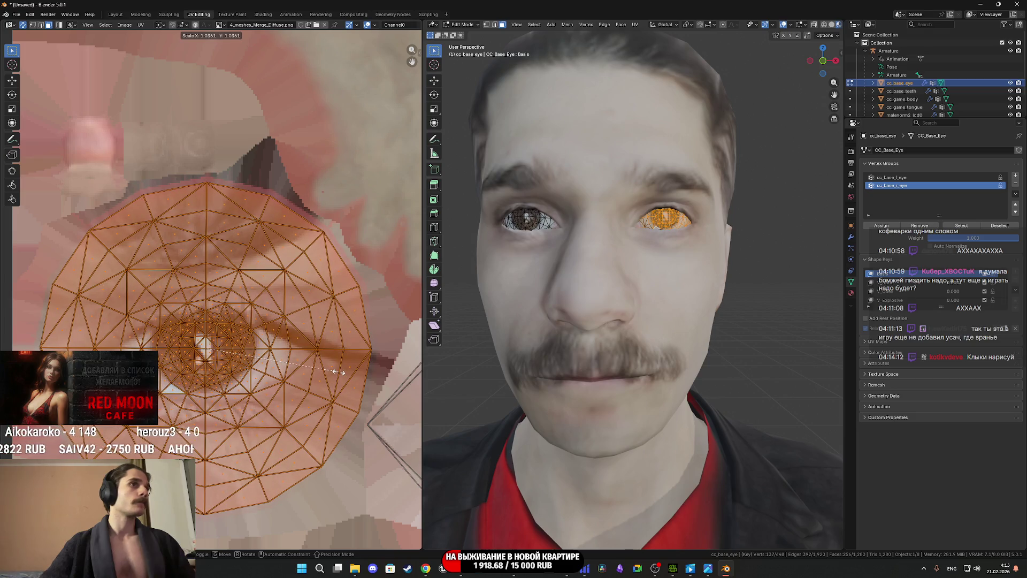
{"action": "left_click", "coordinate": [337, 371]}
{"action": "scroll", "coordinate": [337, 372], "scroll_direction": "down", "scroll_amount": 5}
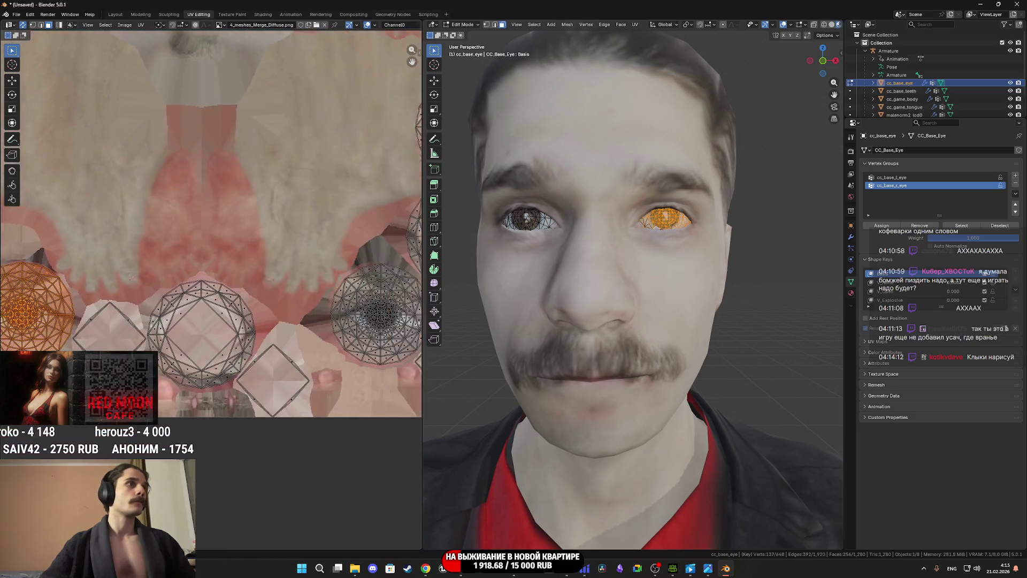
{"action": "scroll", "coordinate": [245, 338], "scroll_direction": "down", "scroll_amount": 2}
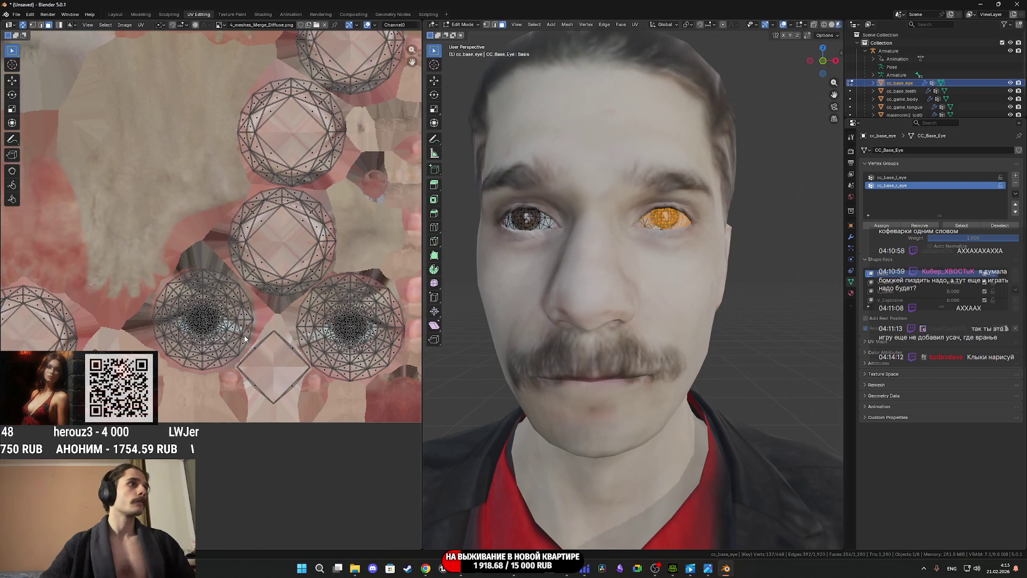
- Select the left eye's UV island, scale it up slightly, and return to Object Mode
{"action": "left_click", "coordinate": [223, 332]}
{"action": "scroll", "coordinate": [223, 331], "scroll_direction": "up", "scroll_amount": 2}
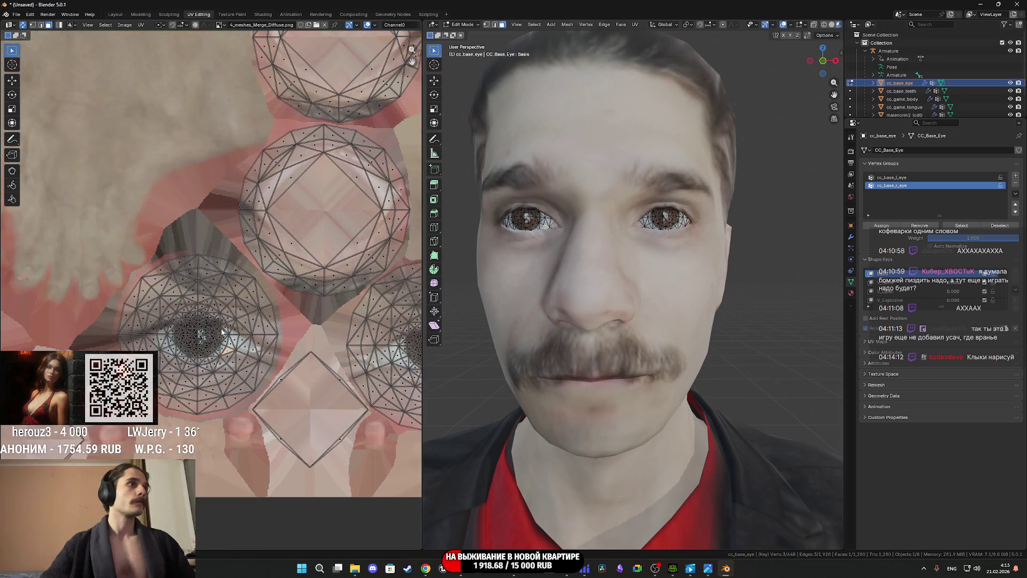
{"action": "left_click", "coordinate": [234, 341]}
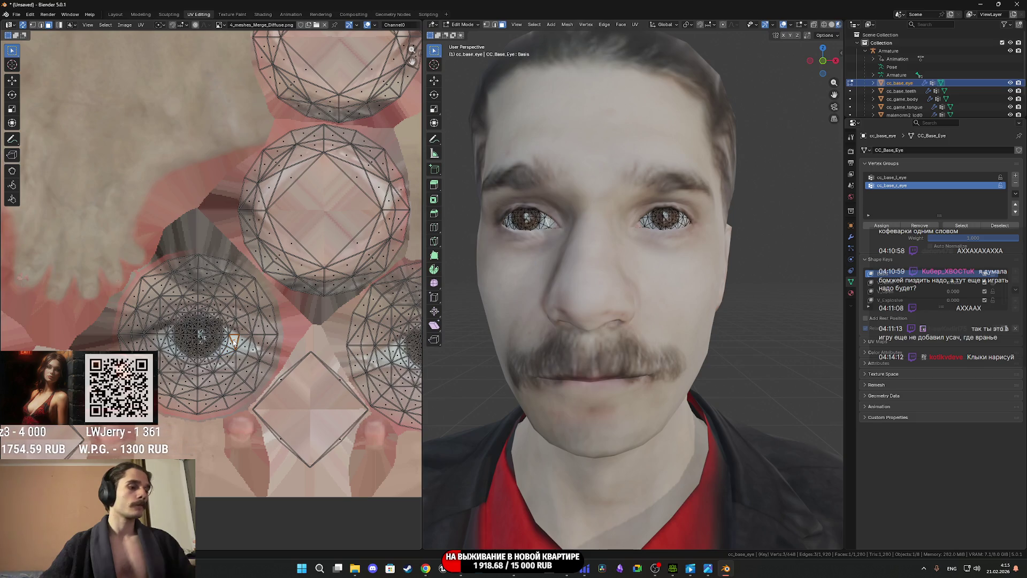
{"action": "key", "text": "l"}
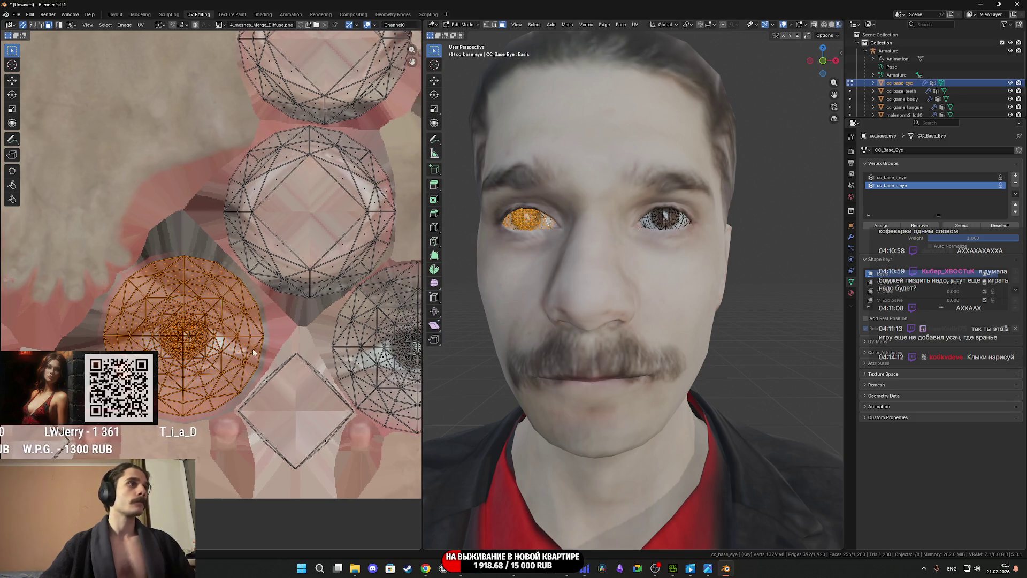
{"action": "key", "text": "s"}
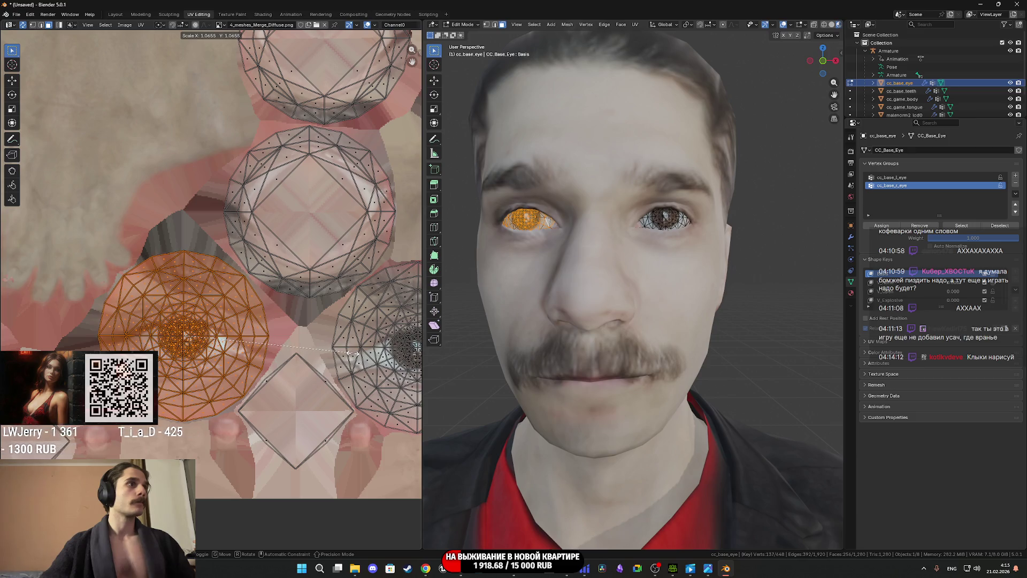
{"action": "left_click", "coordinate": [352, 353]}
{"action": "key", "text": "Tab"}
- Select all character objects and export them as an FBX file
{"action": "scroll", "coordinate": [332, 353], "scroll_direction": "down", "scroll_amount": 3}
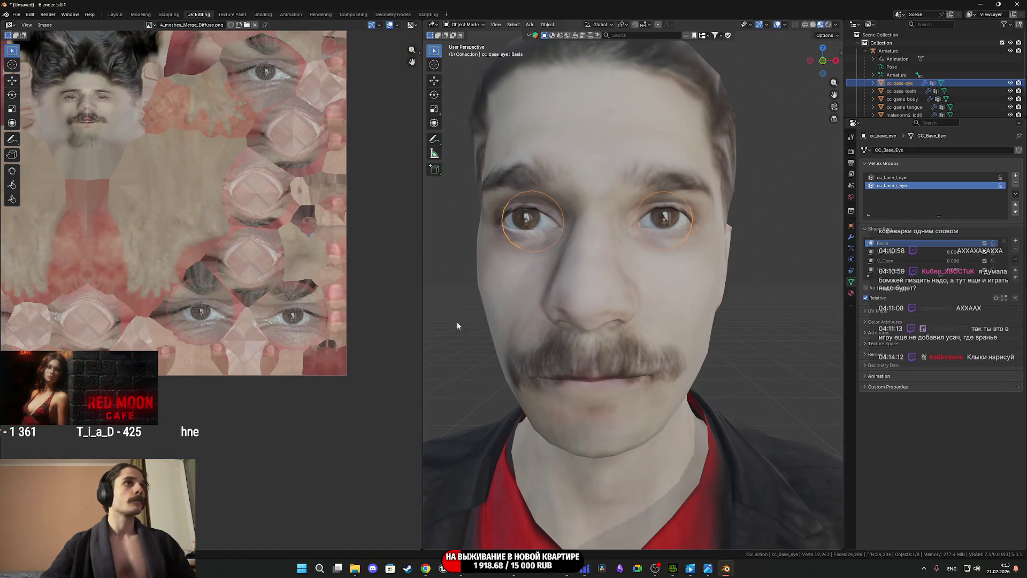
{"action": "scroll", "coordinate": [615, 301], "scroll_direction": "down", "scroll_amount": 5}
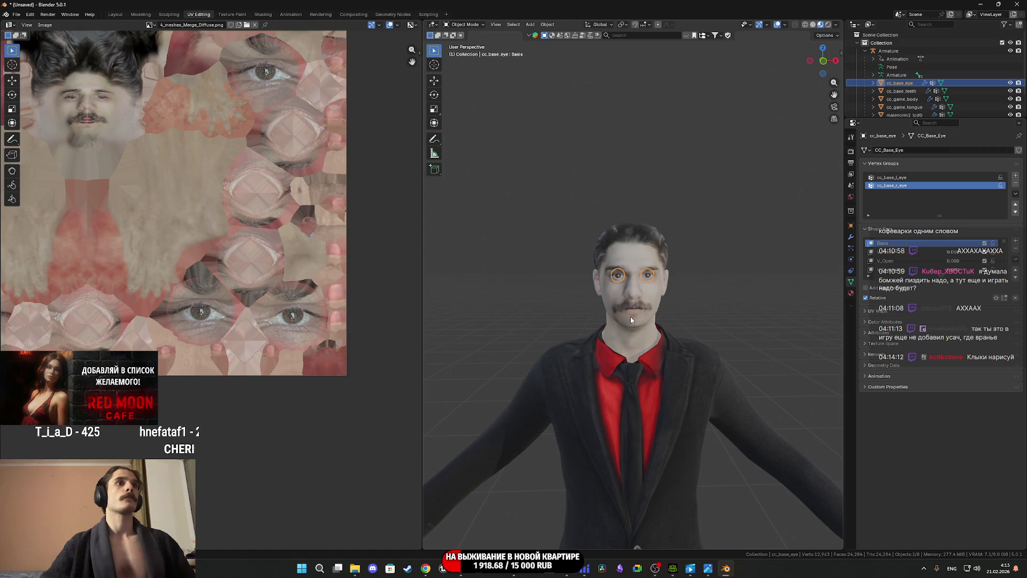
{"action": "key", "text": "a"}
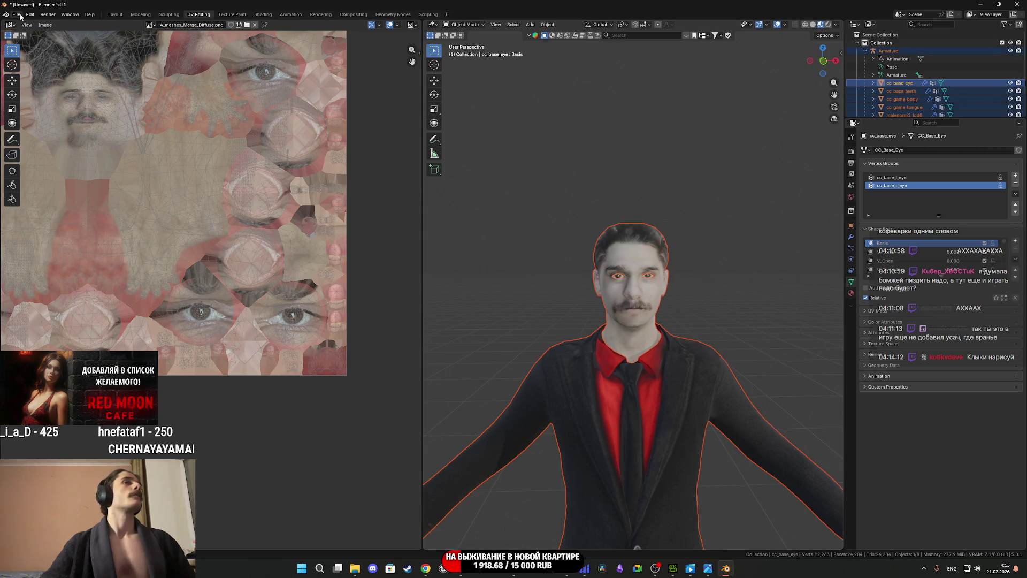
{"action": "left_click", "coordinate": [16, 14]}
{"action": "mouse_move", "coordinate": [41, 136]}
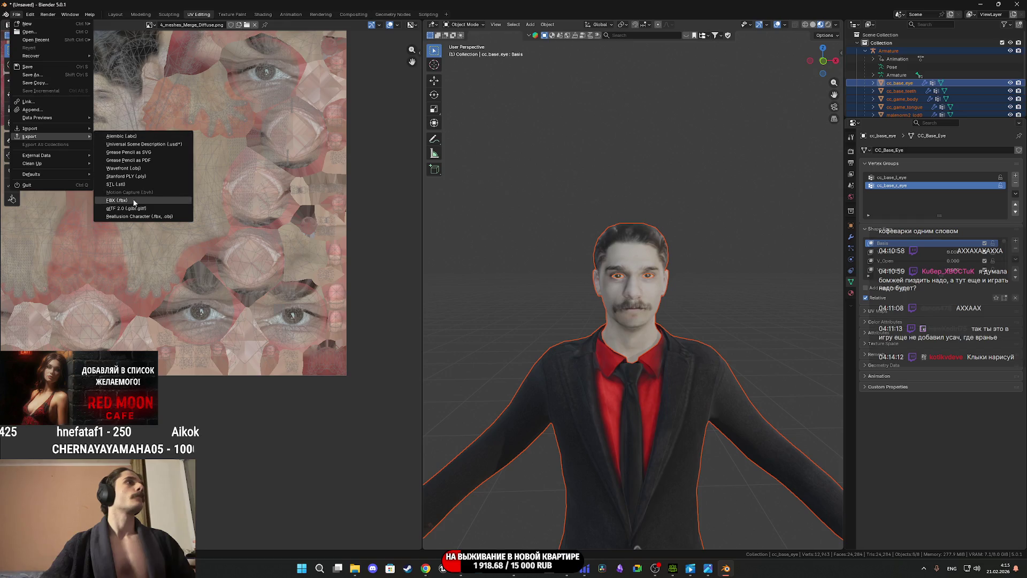
{"action": "left_click", "coordinate": [117, 200]}
{"action": "left_click", "coordinate": [549, 443]}
- Close the empty render window and switch to the Male_Suit asset in Unreal Engine
{"action": "key", "text": "F12"}
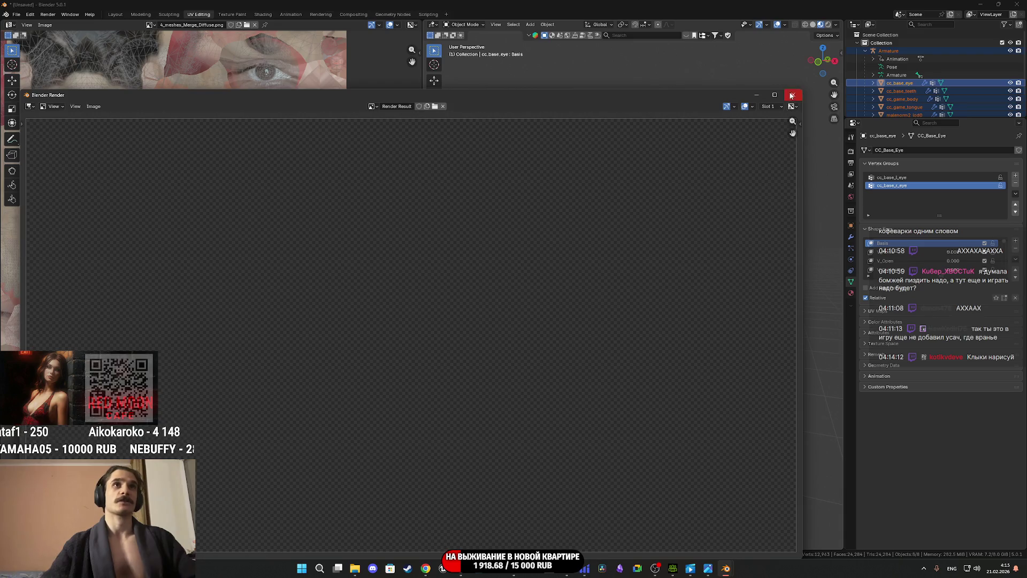
{"action": "left_click", "coordinate": [793, 95]}
{"action": "mouse_move", "coordinate": [514, 568]}
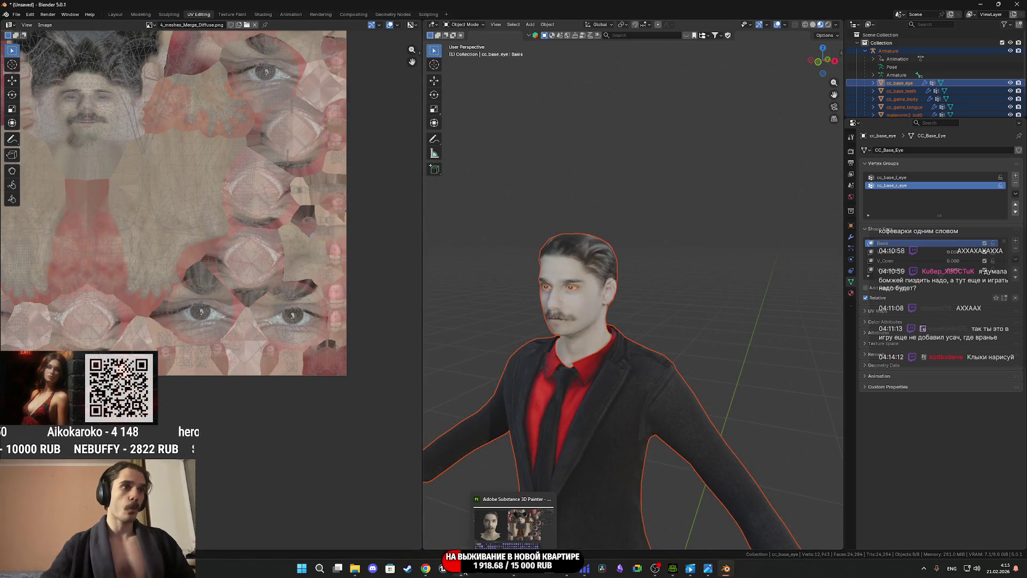
{"action": "left_click", "coordinate": [491, 529]}
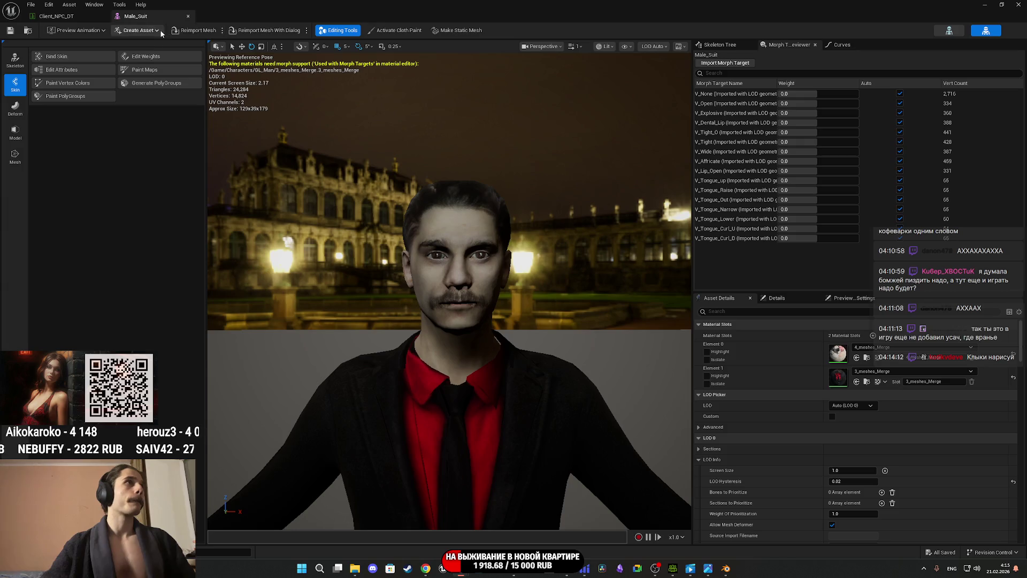
- Reimport the Male_Suit mesh from the new FBX and save the asset
{"action": "left_click", "coordinate": [190, 31]}
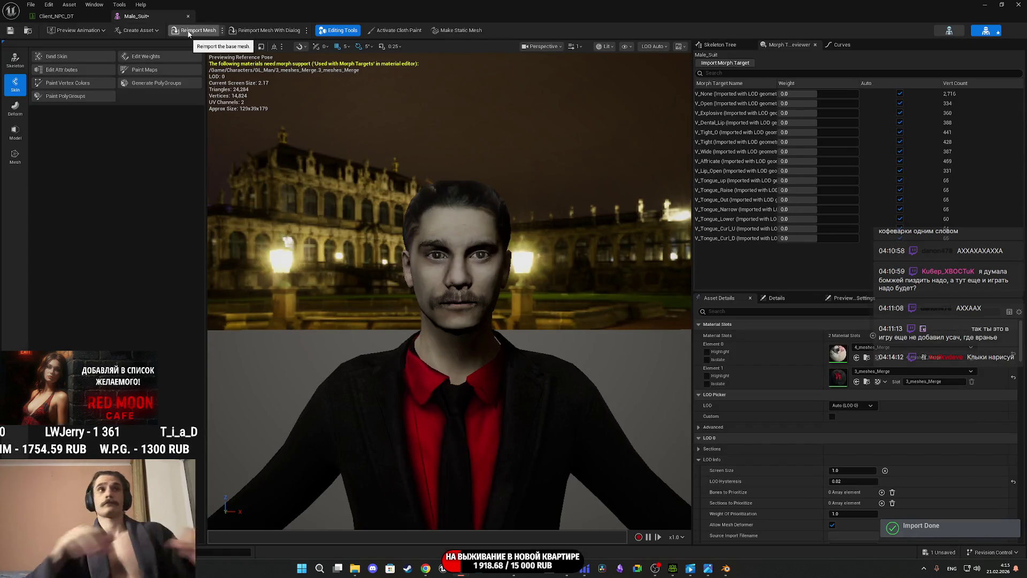
{"action": "scroll", "coordinate": [455, 299], "scroll_direction": "up", "scroll_amount": 2}
{"action": "scroll", "coordinate": [454, 298], "scroll_direction": "up", "scroll_amount": 2}
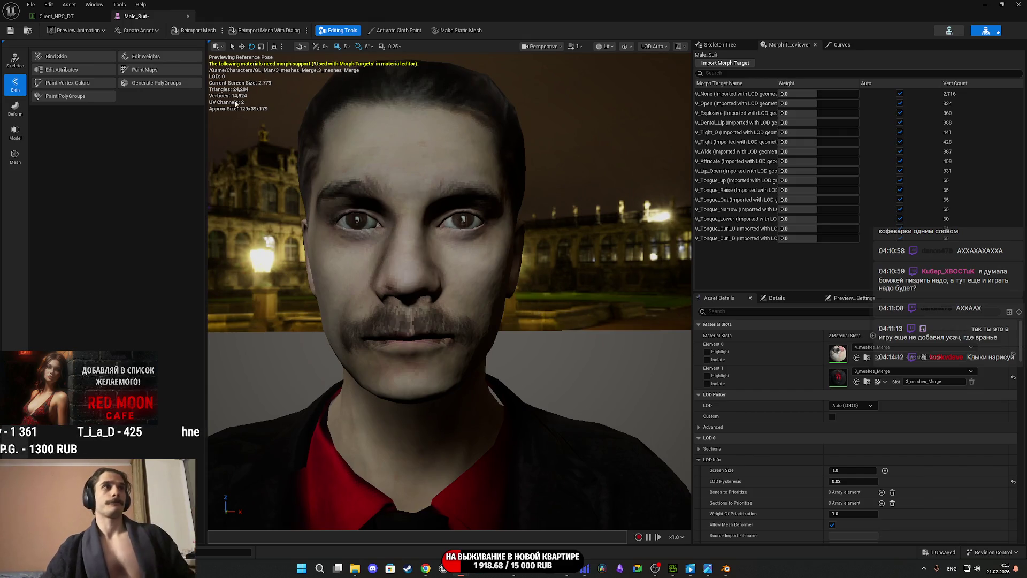
{"action": "left_click", "coordinate": [10, 31]}
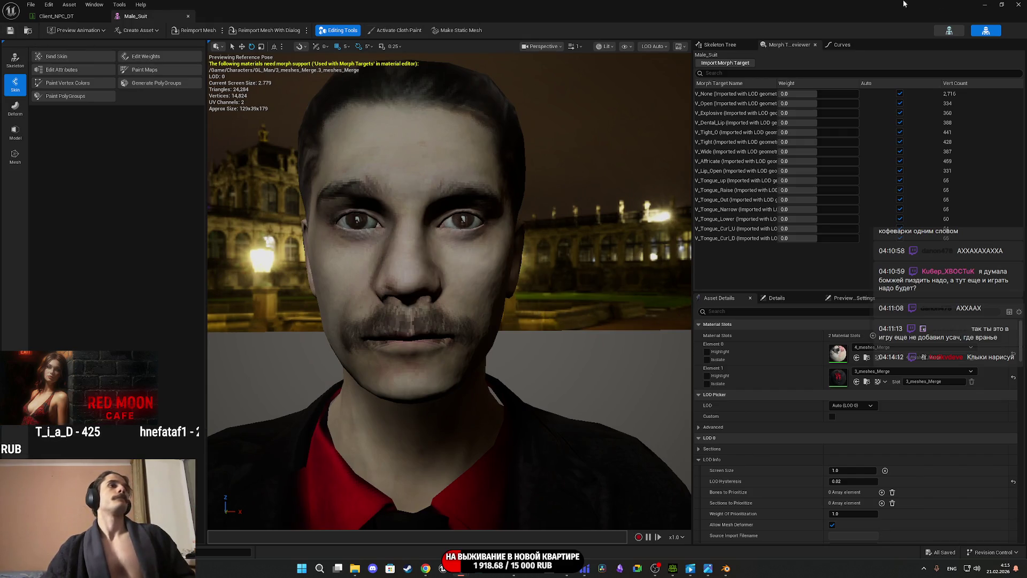
- Play the level from the main editor in fullscreen
{"action": "key", "text": "alt+Tab"}
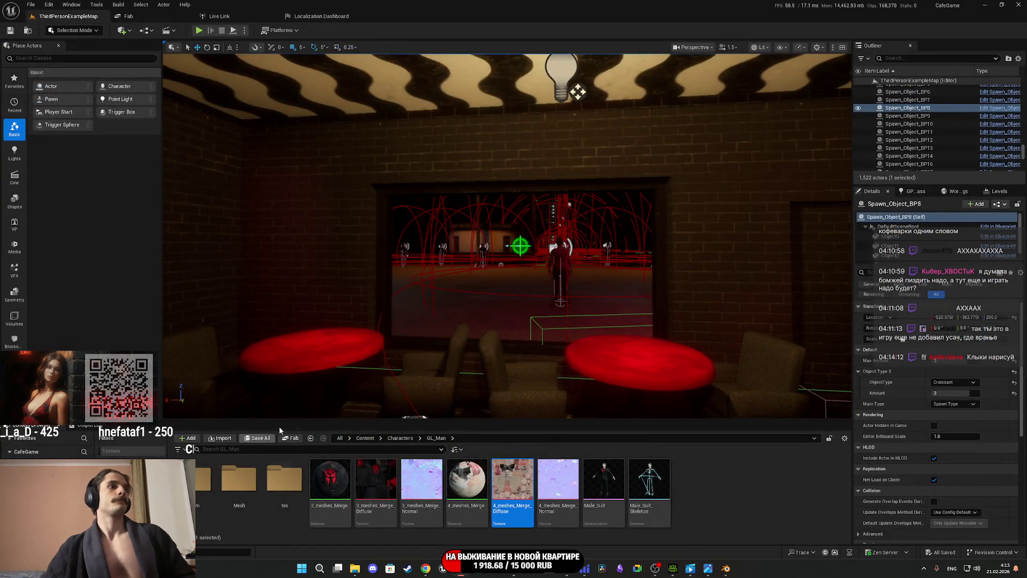
{"action": "left_click", "coordinate": [199, 30]}
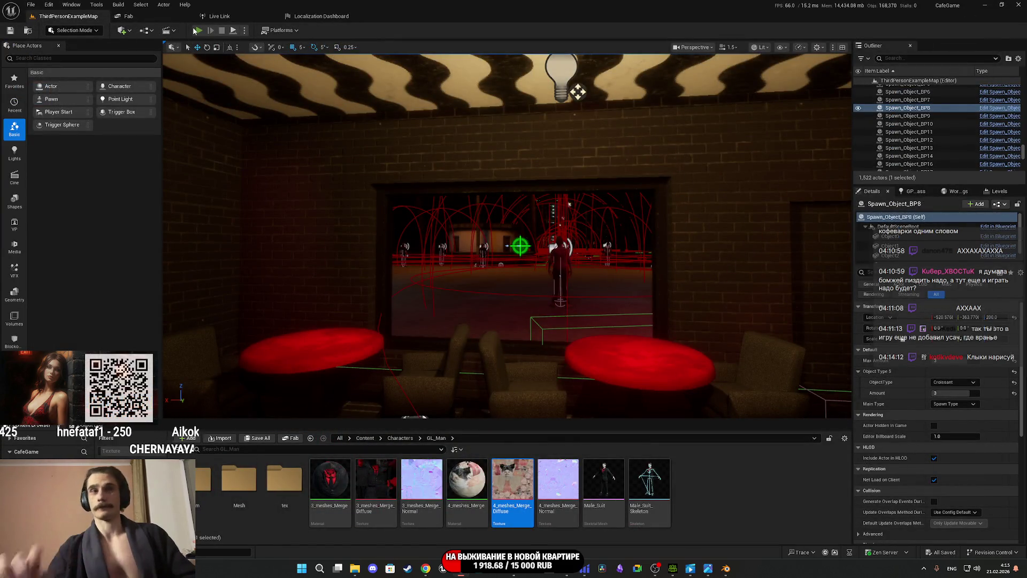
{"action": "key", "text": "F11"}
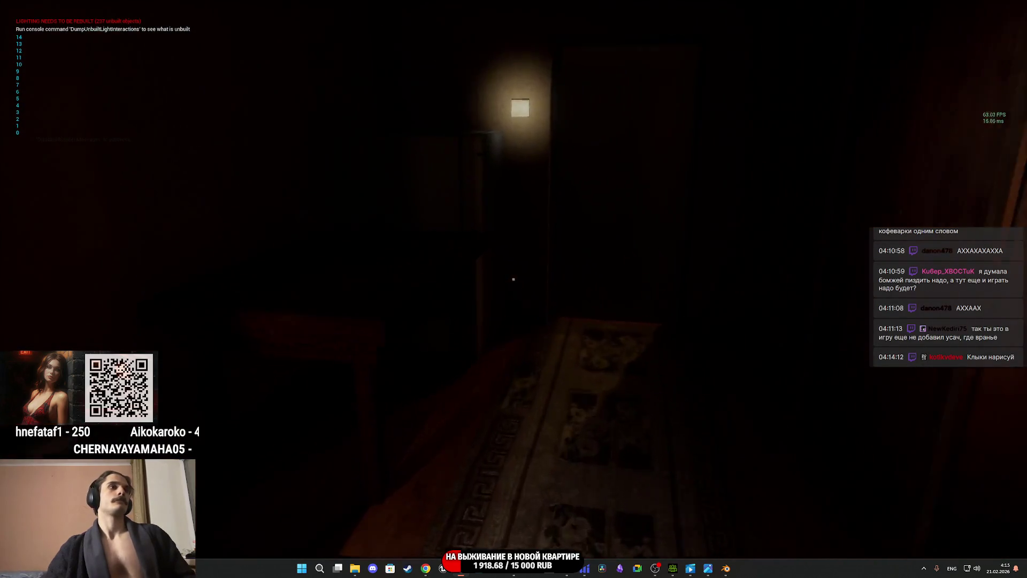
- Open the apartment closet in the playtest, then press Escape
{"action": "key", "text": "e"}
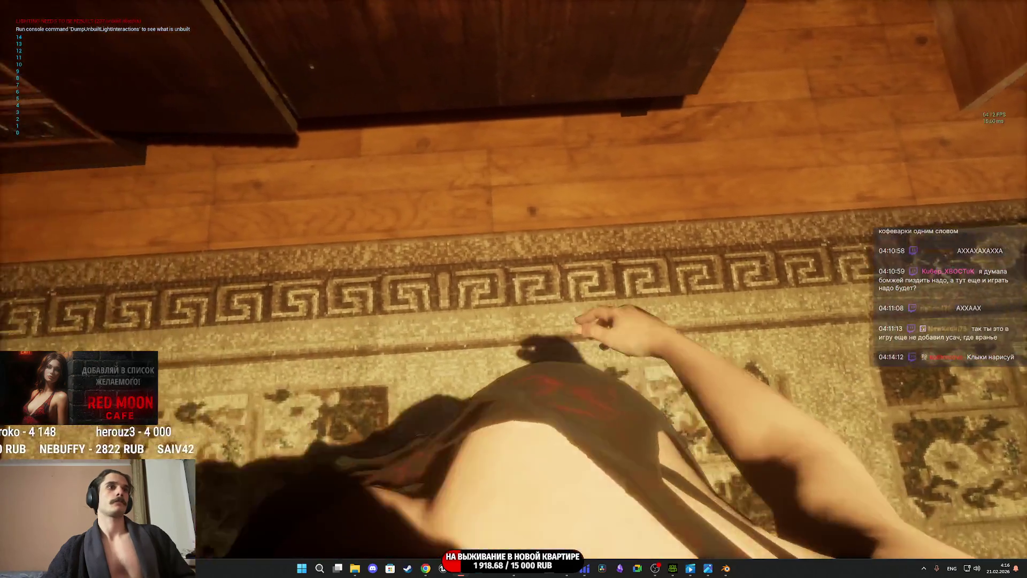
{"action": "key", "text": "Escape"}
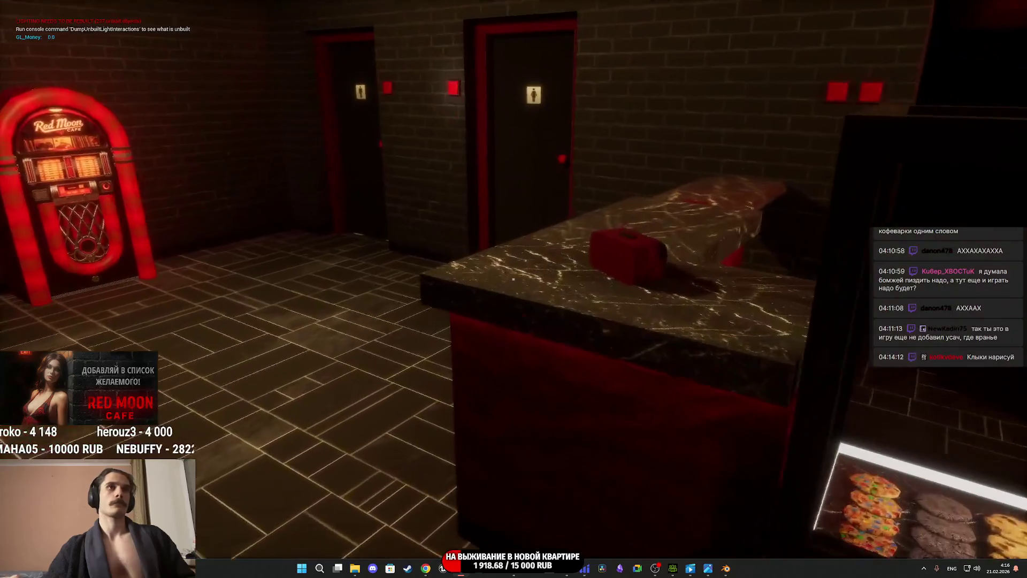
- Walk into the women's bathroom and raise the player's hand at the sink
{"action": "key", "text": "w"}
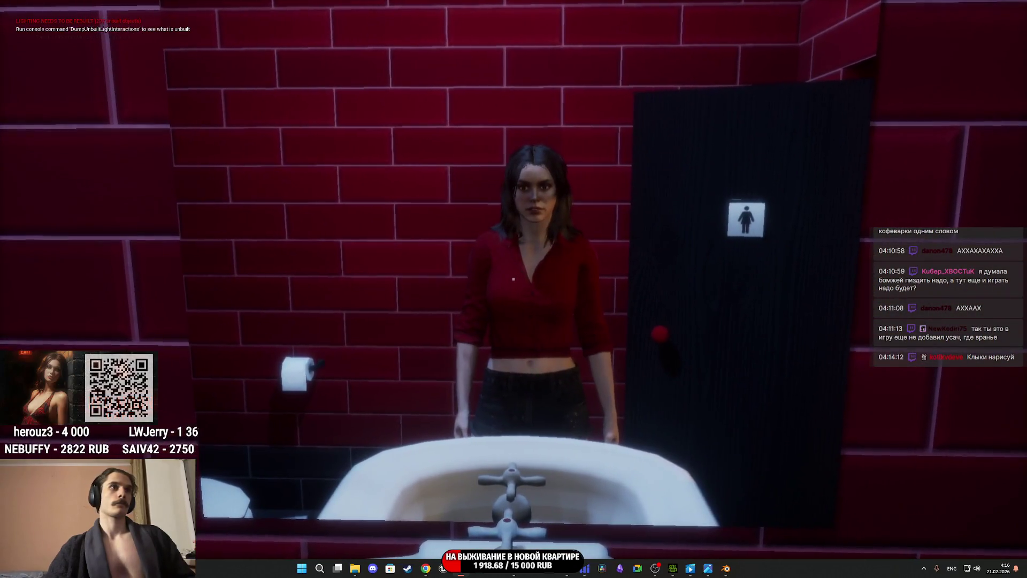
{"action": "key", "text": "s"}
{"action": "left_click", "coordinate": [513, 278]}
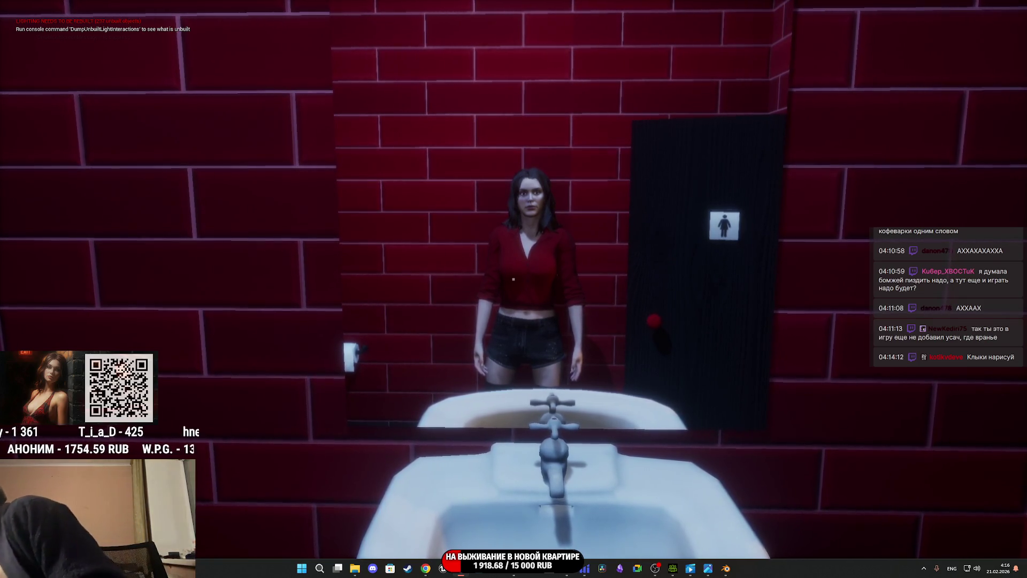
- Strafe left and right before the mirror to check the reflection from several positions
{"action": "key", "text": "a"}
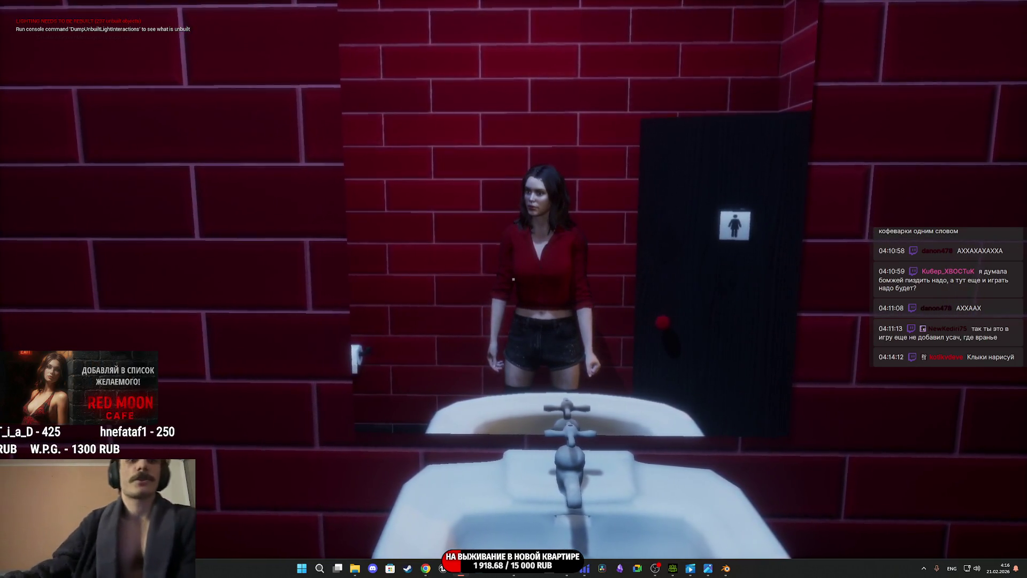
{"action": "key", "text": "d"}
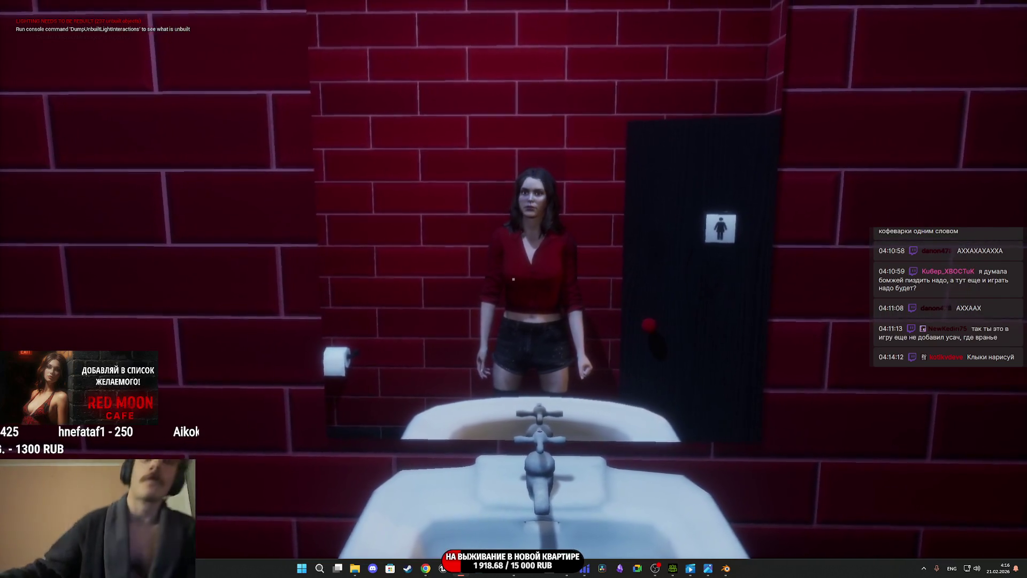
{"action": "key", "text": "d"}
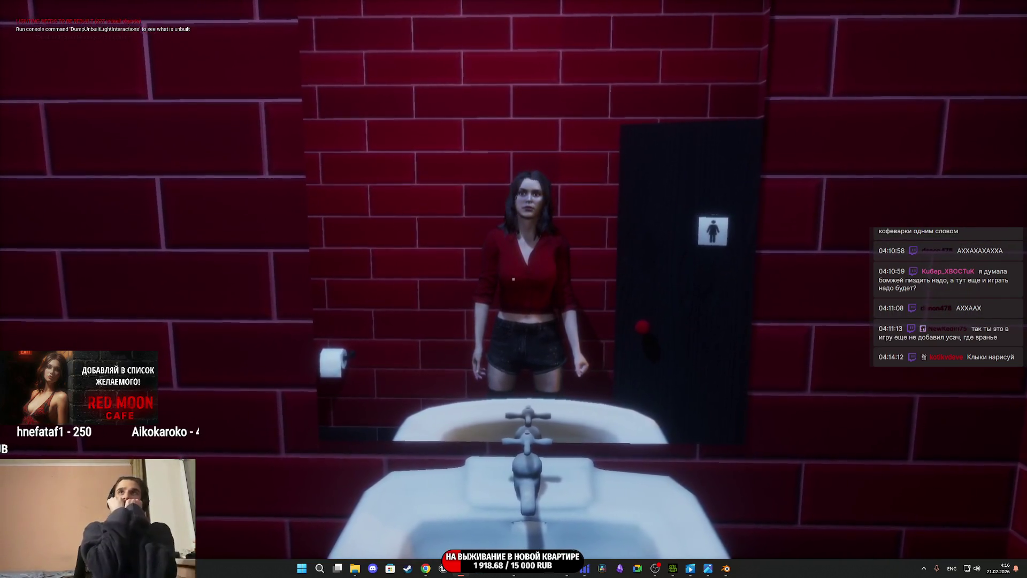
{"action": "key", "text": "a"}
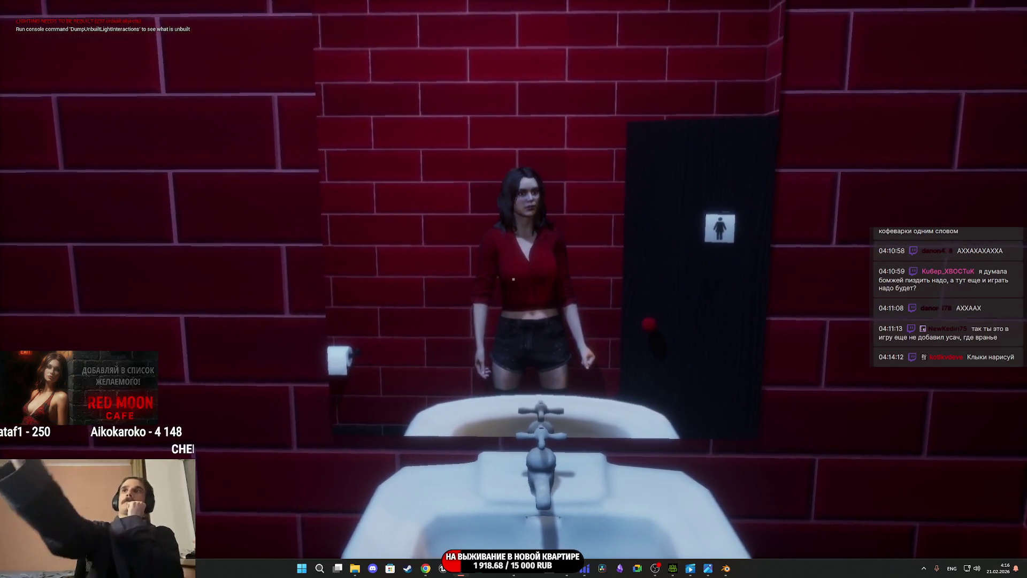
{"action": "key", "text": "d"}
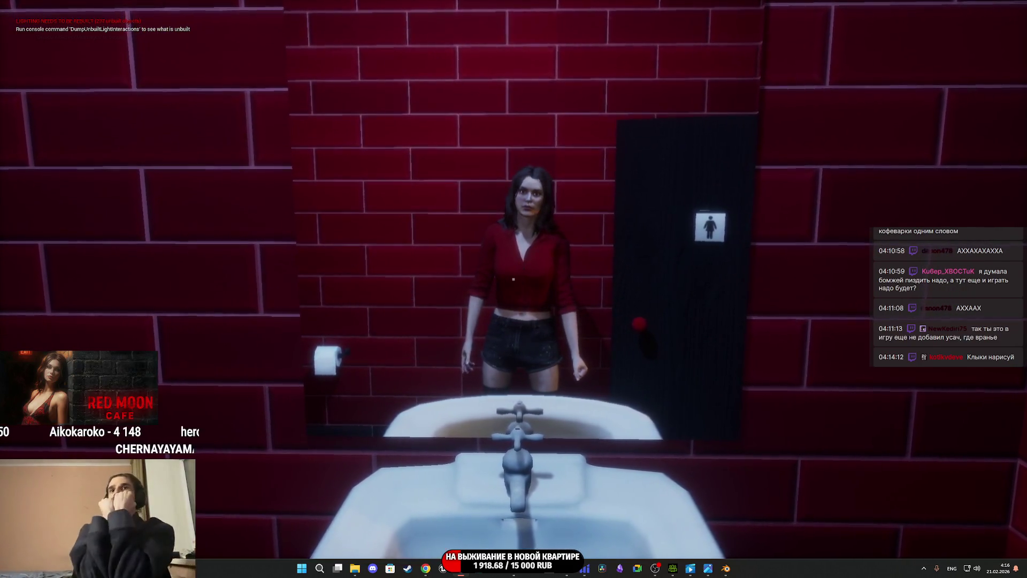
{"action": "key", "text": "a"}
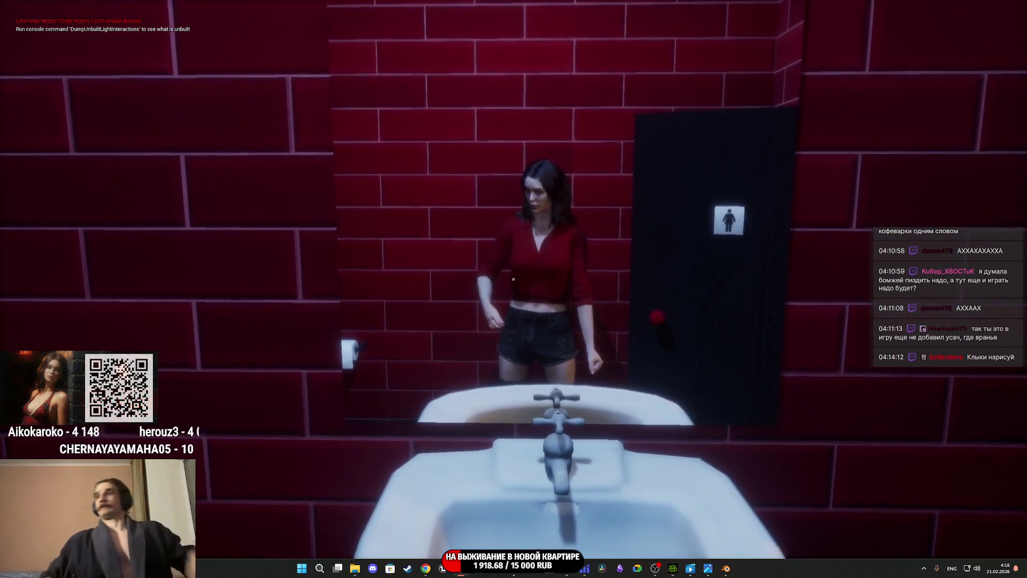
{"action": "key", "text": "s"}
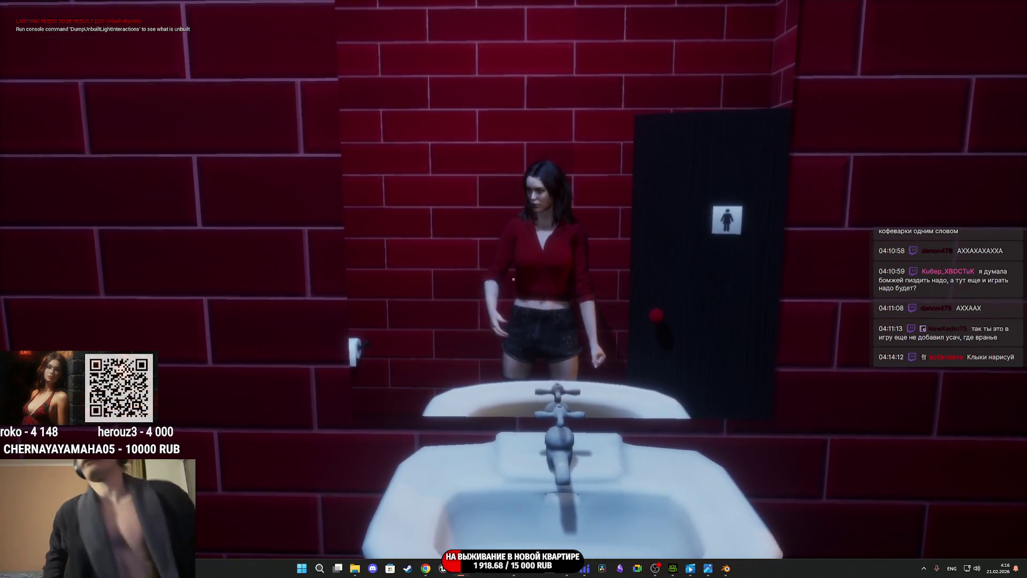
{"action": "key", "text": "d"}
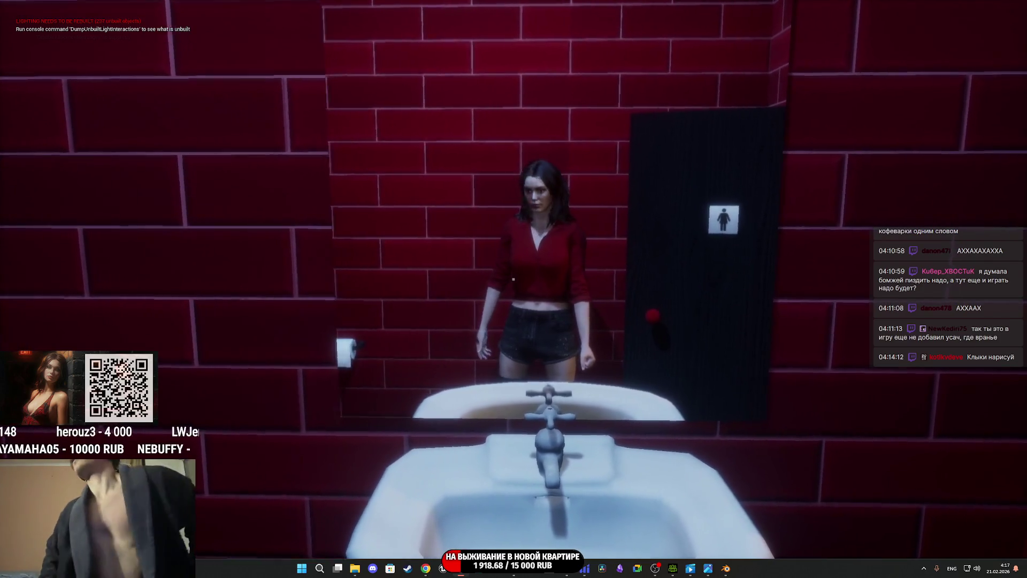
{"action": "key", "text": "d"}
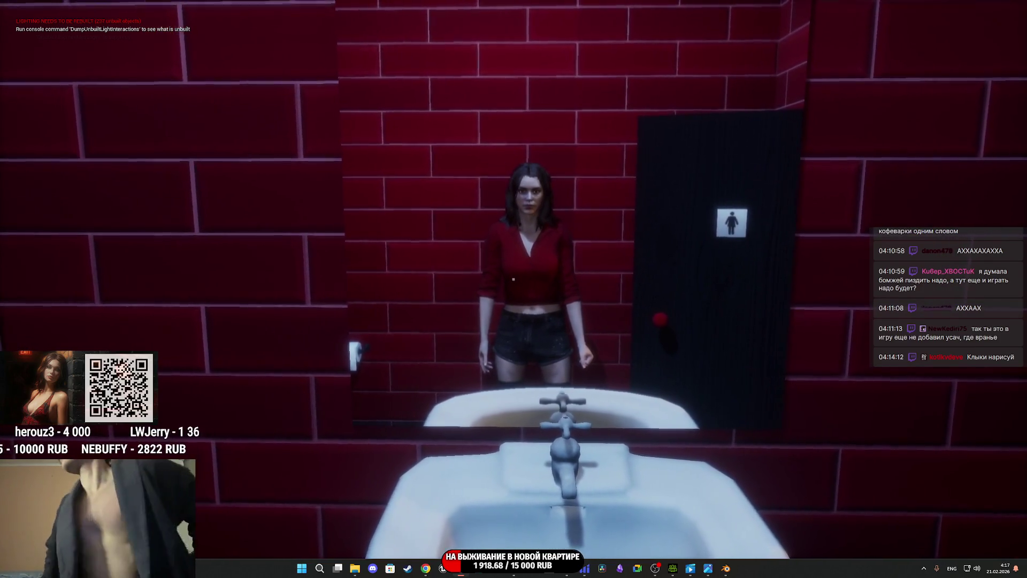
{"action": "key", "text": "a"}
{"action": "key", "text": "d"}
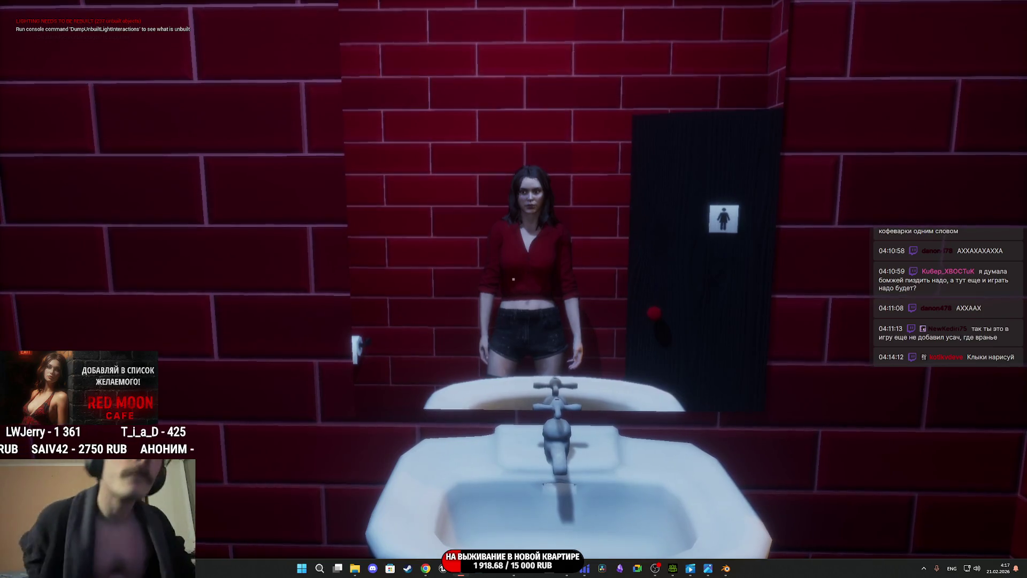
- Walk out of the bathroom to the cashier behind the counter
{"action": "key", "text": "w"}
{"action": "key", "text": "w"}
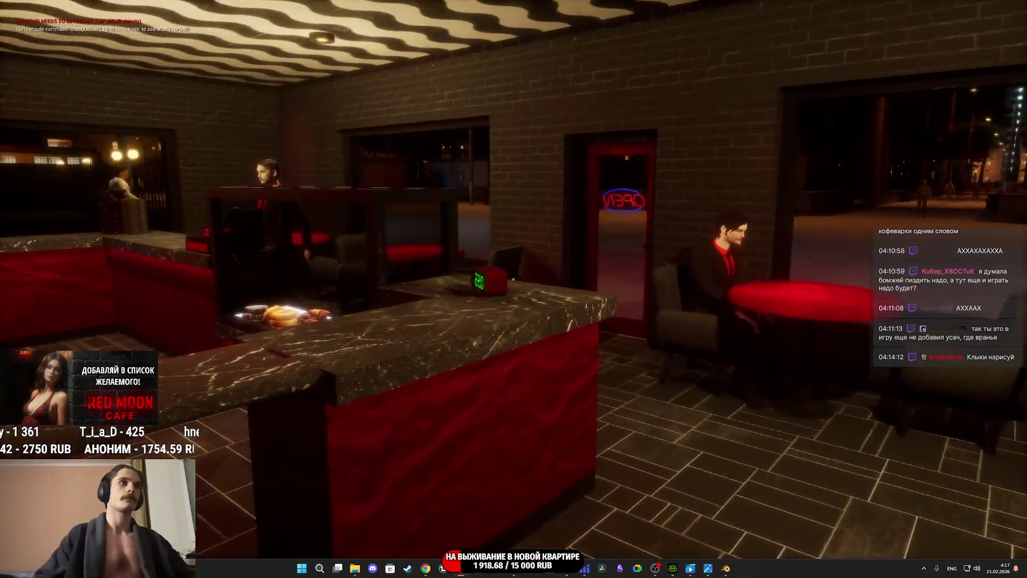
{"action": "key", "text": "w"}
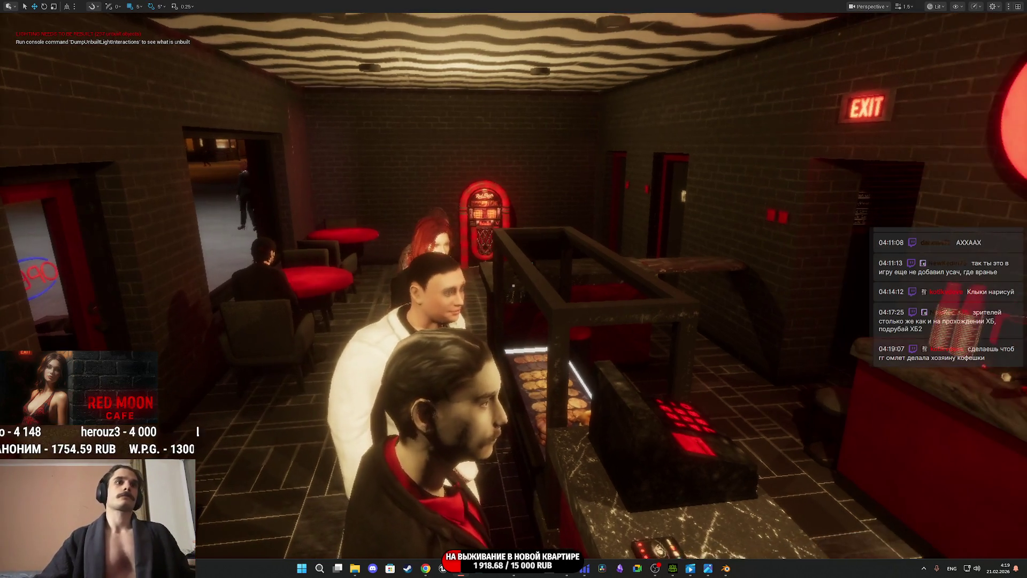
- Resume first-person play facing the glowing Red Moon jukebox up close
{"action": "mouse_move", "coordinate": [690, 568]}
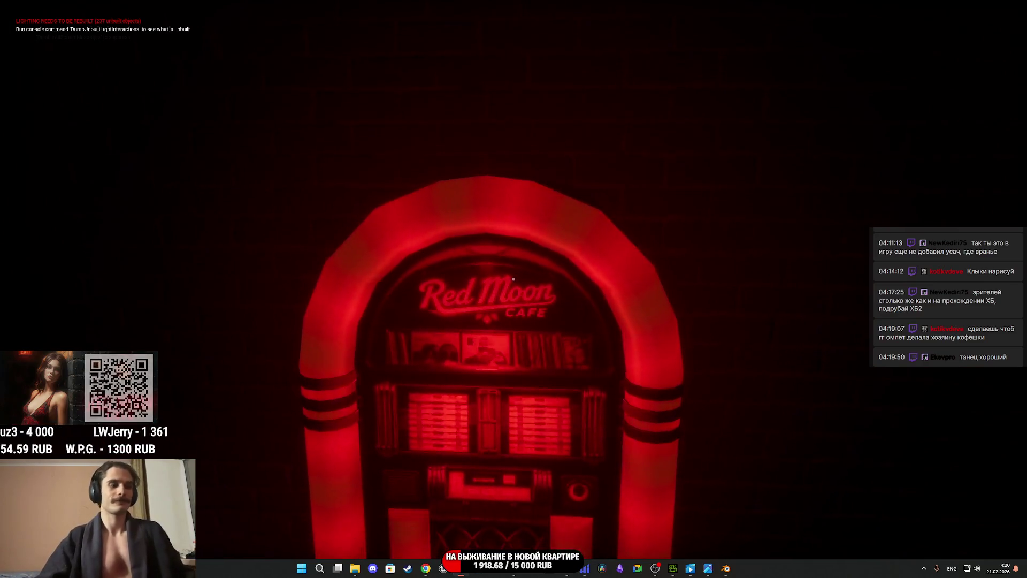
- Toggle repeatedly between the player view and the editor camera with F8
{"action": "key", "text": "F8"}
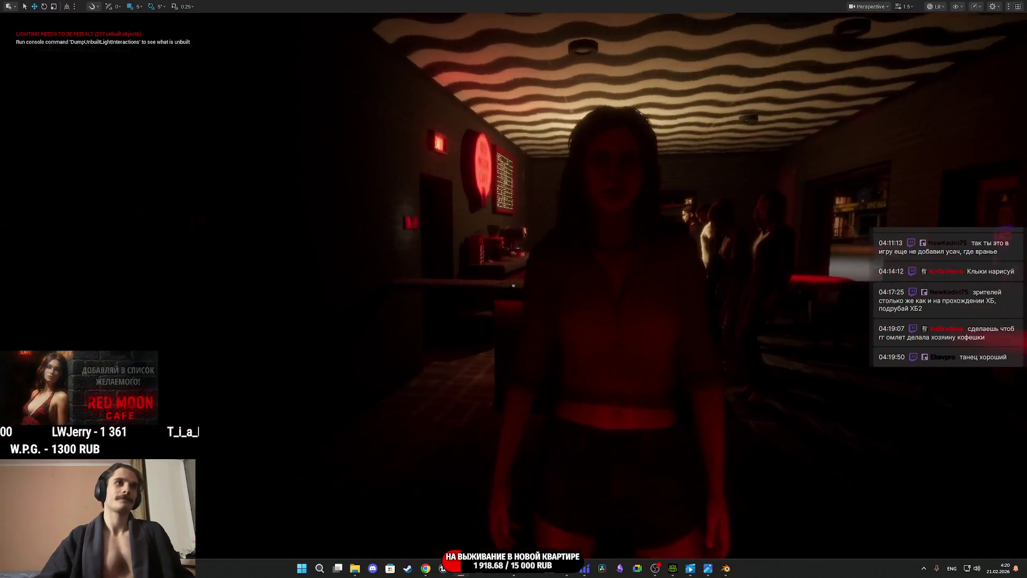
{"action": "key", "text": "F8"}
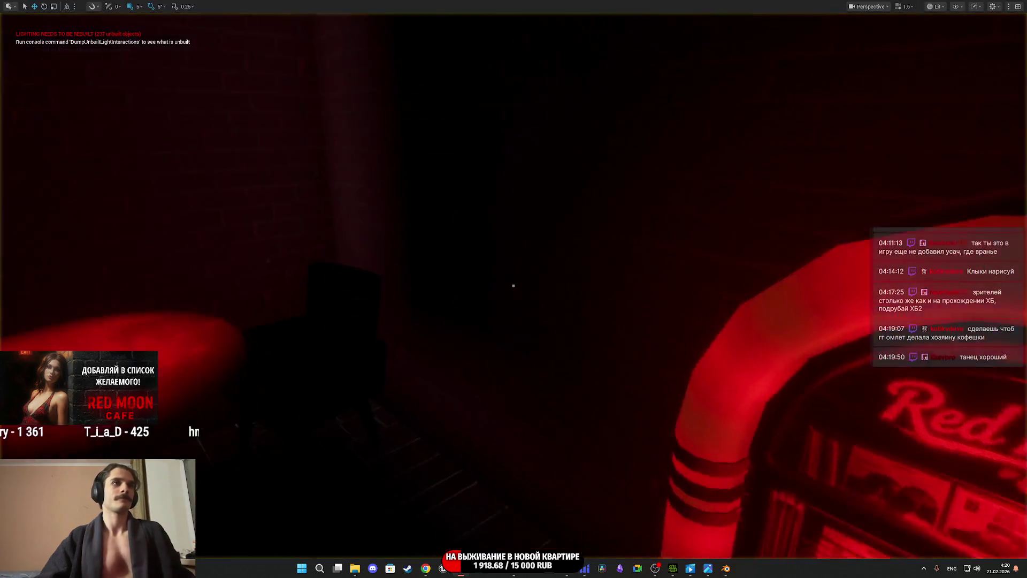
{"action": "key", "text": "F8"}
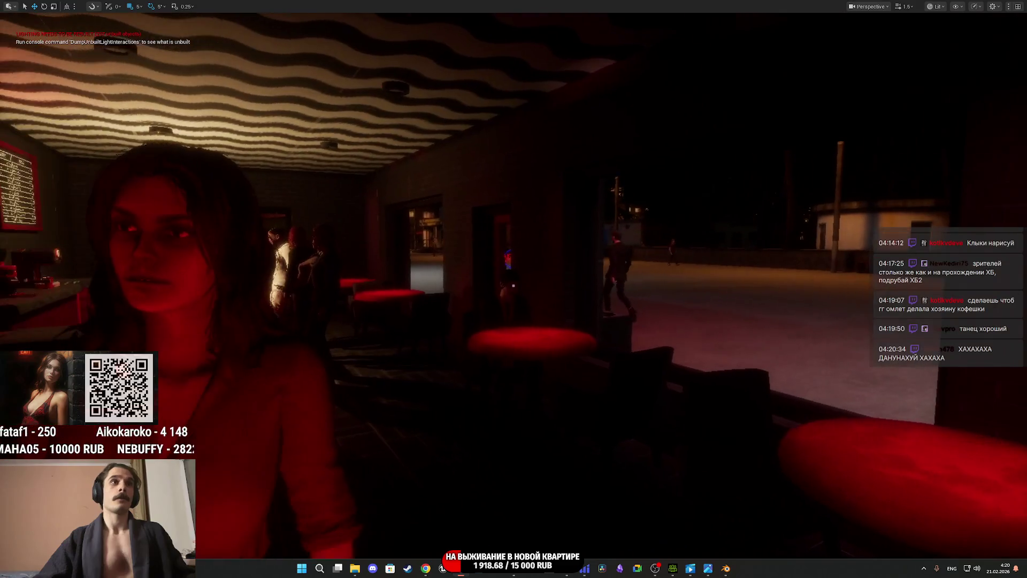
{"action": "key", "text": "e"}
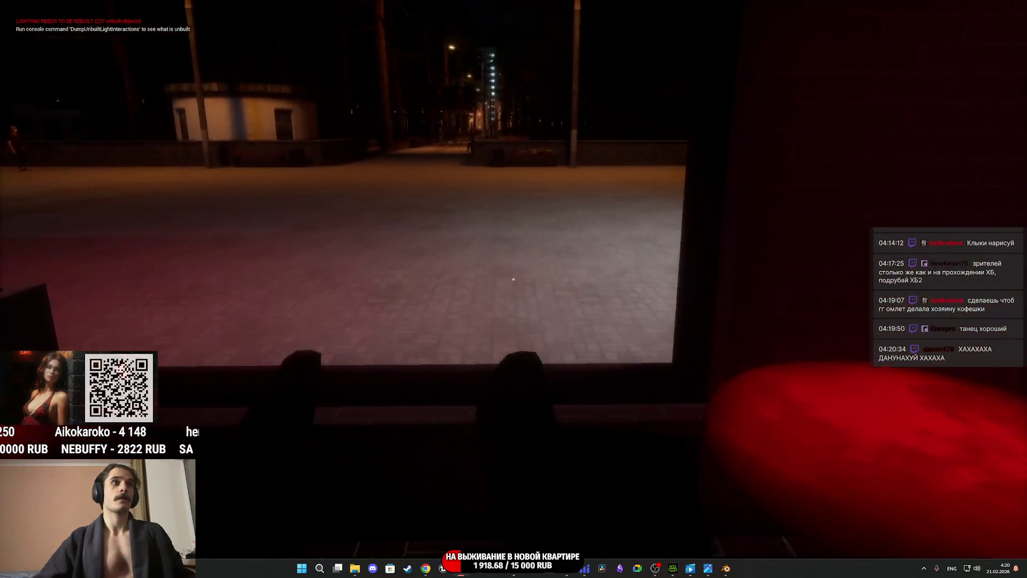
{"action": "key", "text": "F8"}
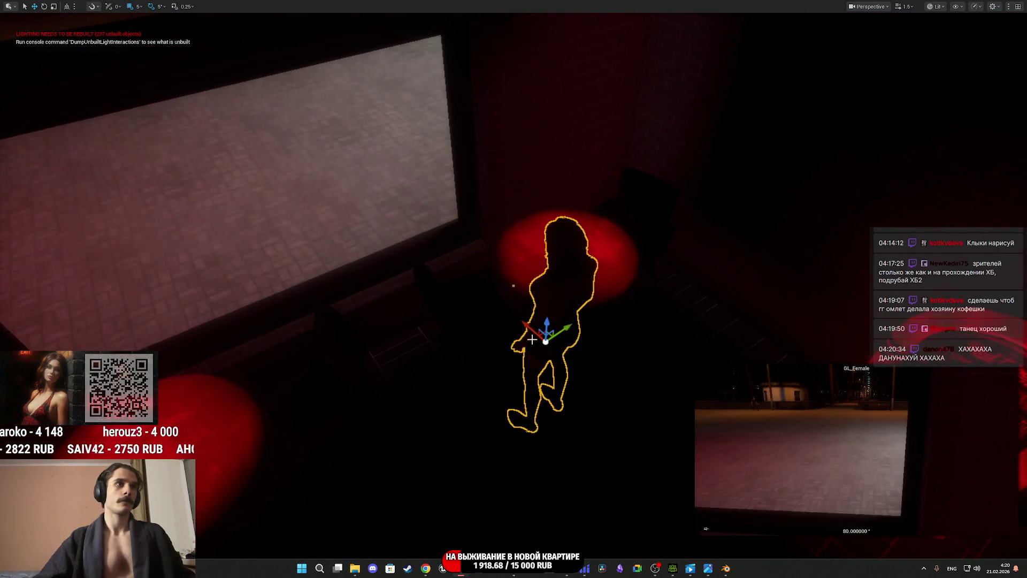
{"action": "key", "text": "F8"}
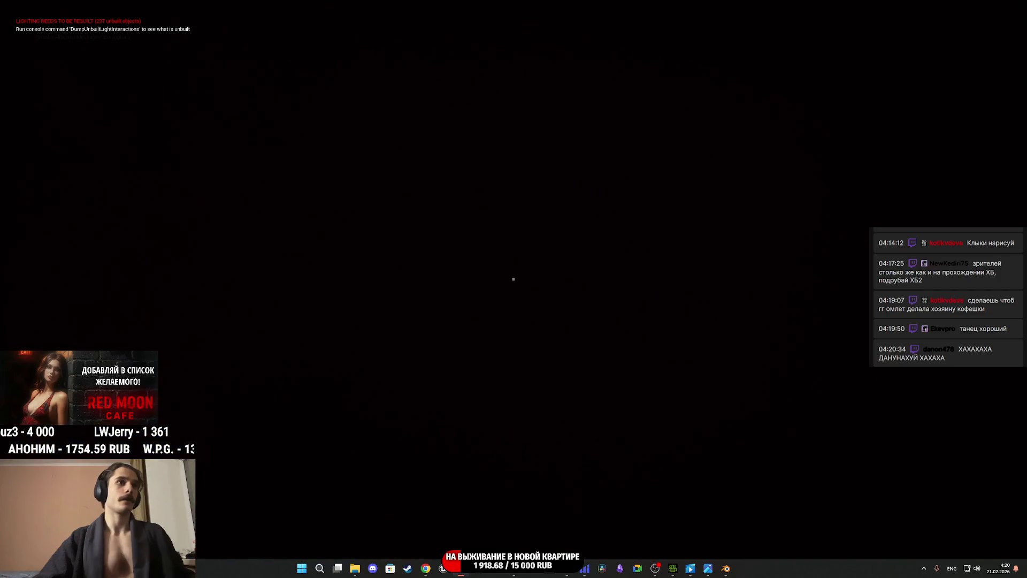
{"action": "key", "text": "F8"}
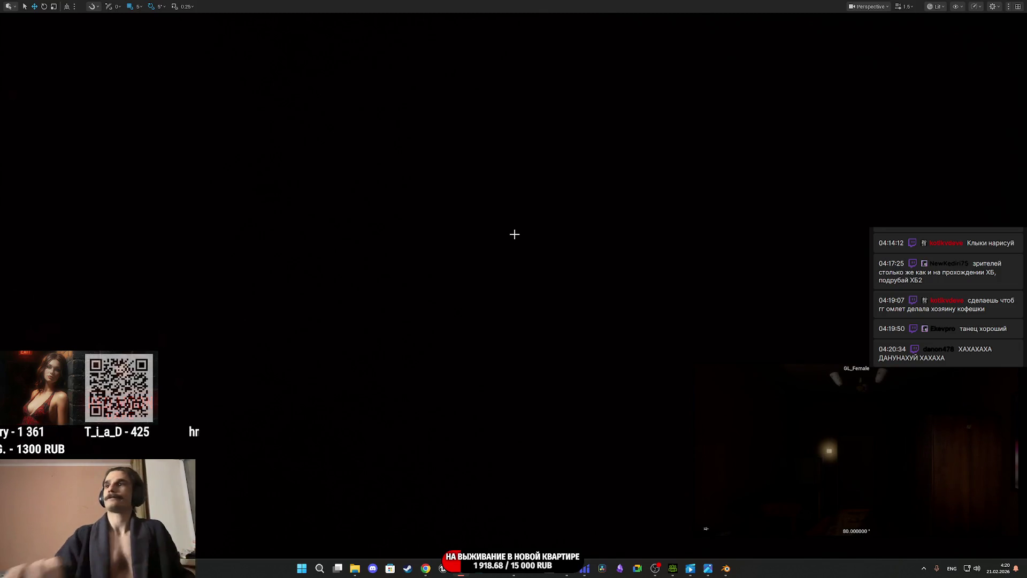
{"action": "key", "text": "F8"}
- Walk up to the apartment mirror showing the woman, then stop the playtest
{"action": "key", "text": "w"}
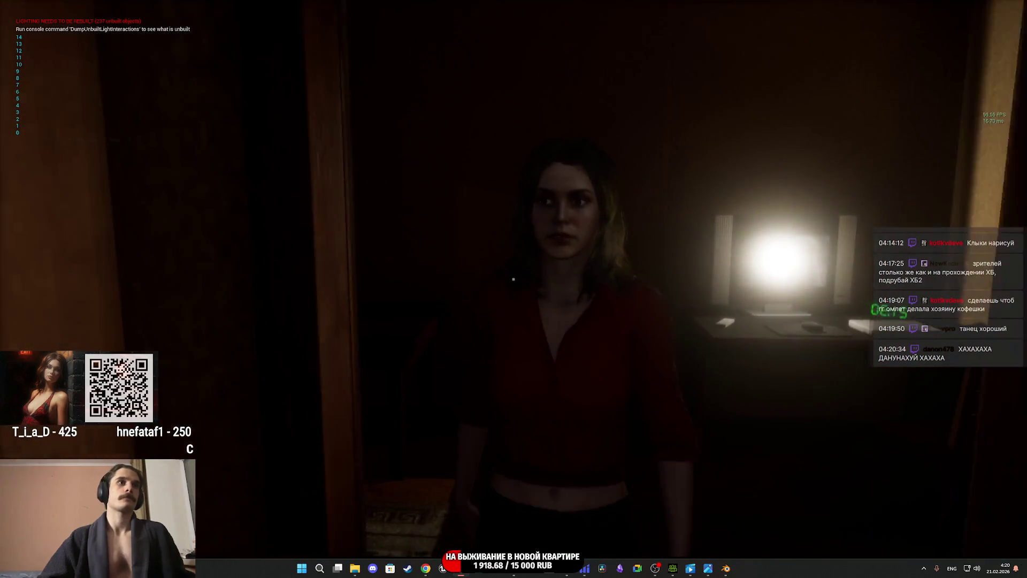
{"action": "mouse_move", "coordinate": [513, 279]}
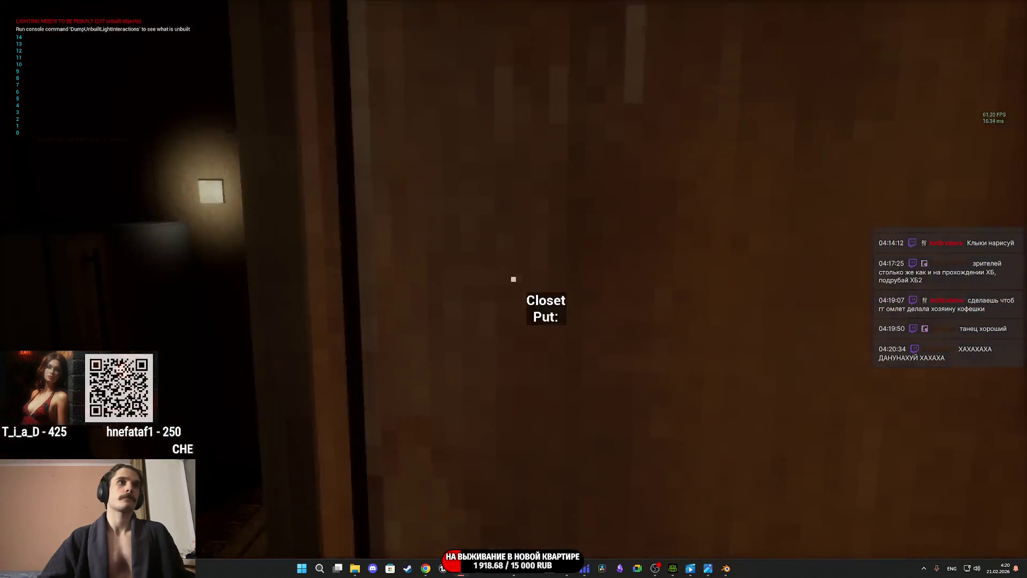
{"action": "key", "text": "w"}
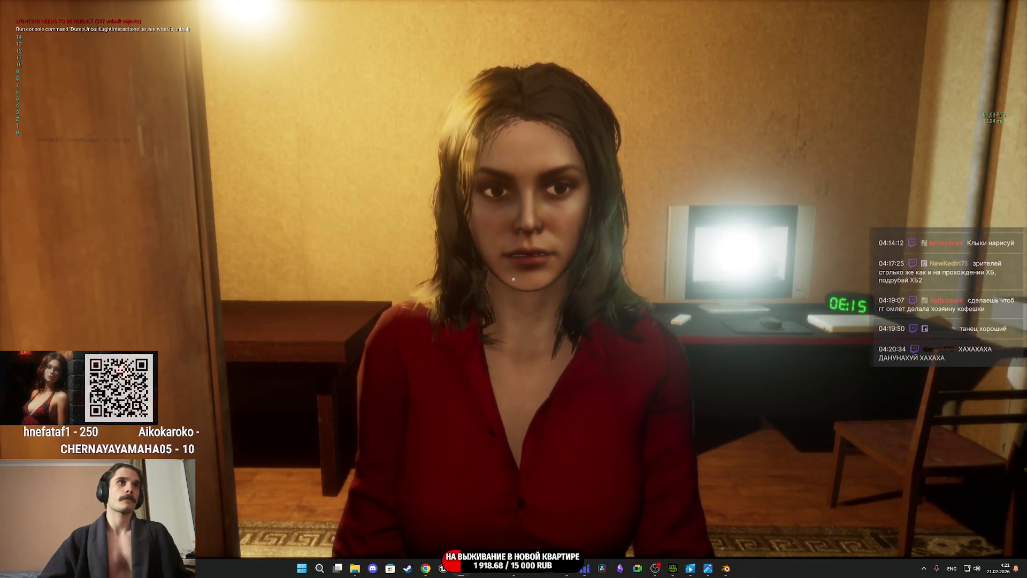
{"action": "key", "text": "Escape"}
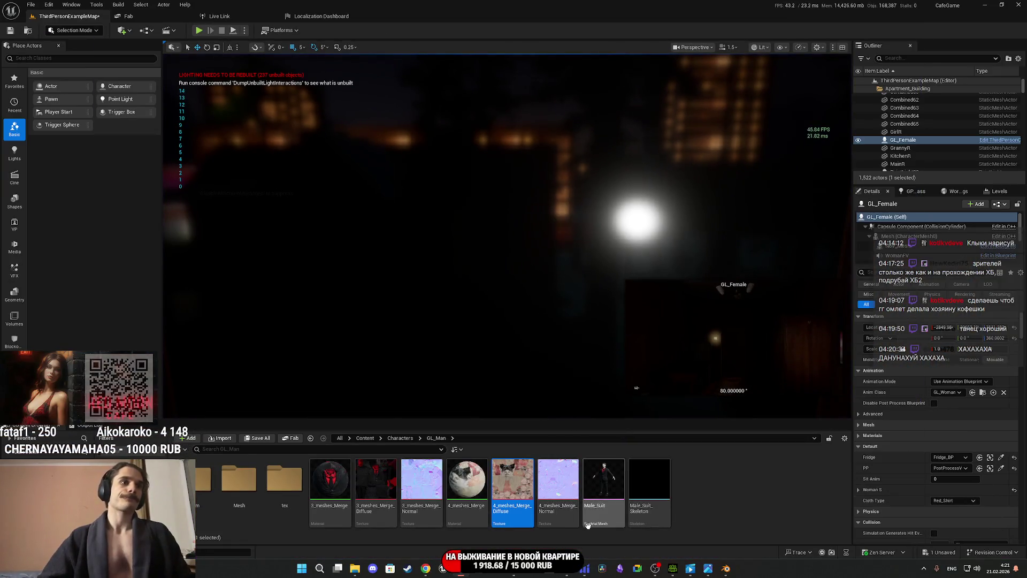
- Save the ThirdPersonExampleMap level via Save All, then show the Male_Suit.fbm folder in File Explorer
{"action": "mouse_move", "coordinate": [686, 552]}
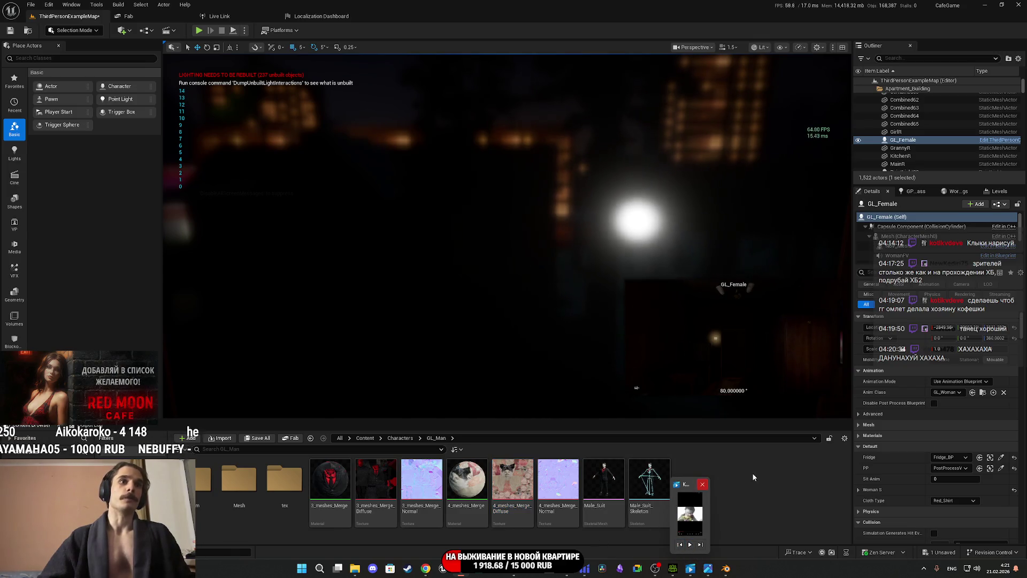
{"action": "left_click", "coordinate": [259, 439]}
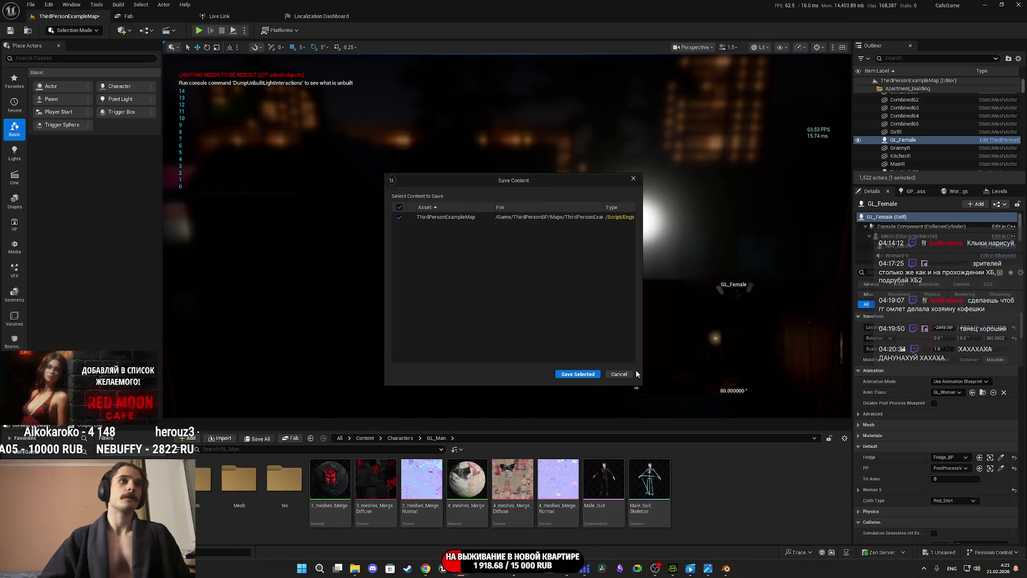
{"action": "left_click", "coordinate": [578, 372]}
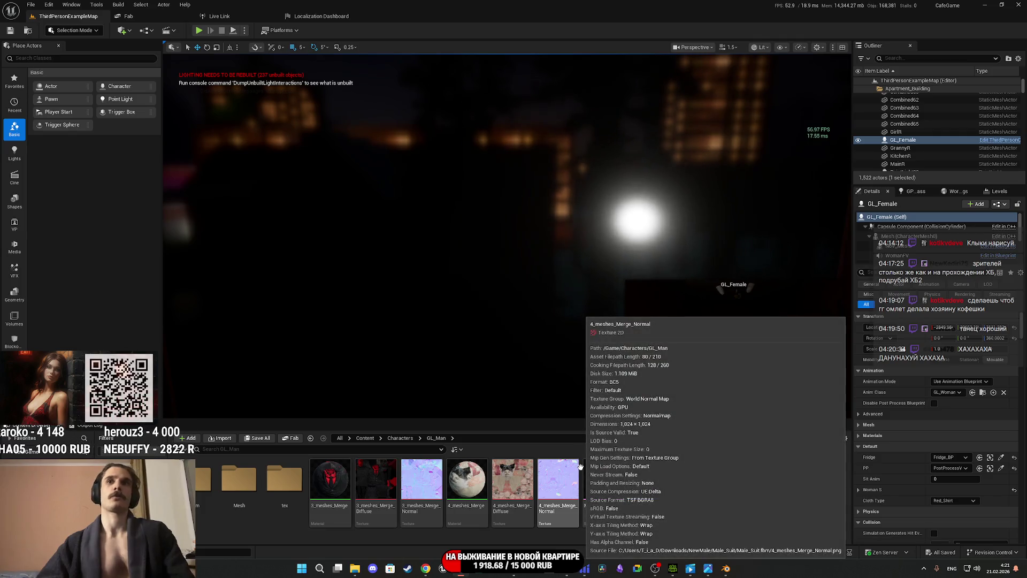
{"action": "left_click", "coordinate": [356, 569]}
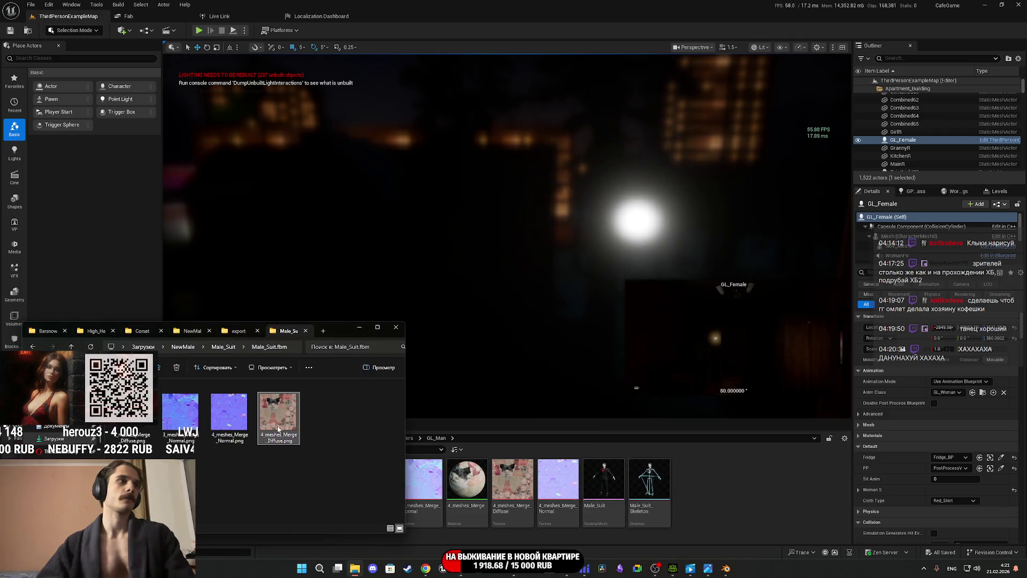
- Maximize File Explorer, go to Downloads, and view then close the 23423.JPG reference photo
{"action": "double_click", "coordinate": [339, 330]}
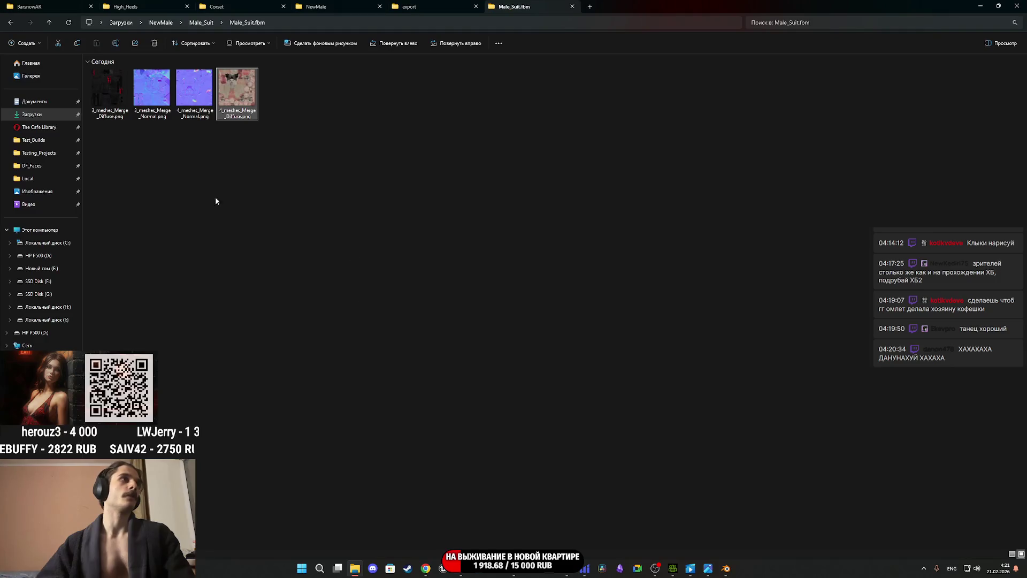
{"action": "left_click", "coordinate": [32, 114]}
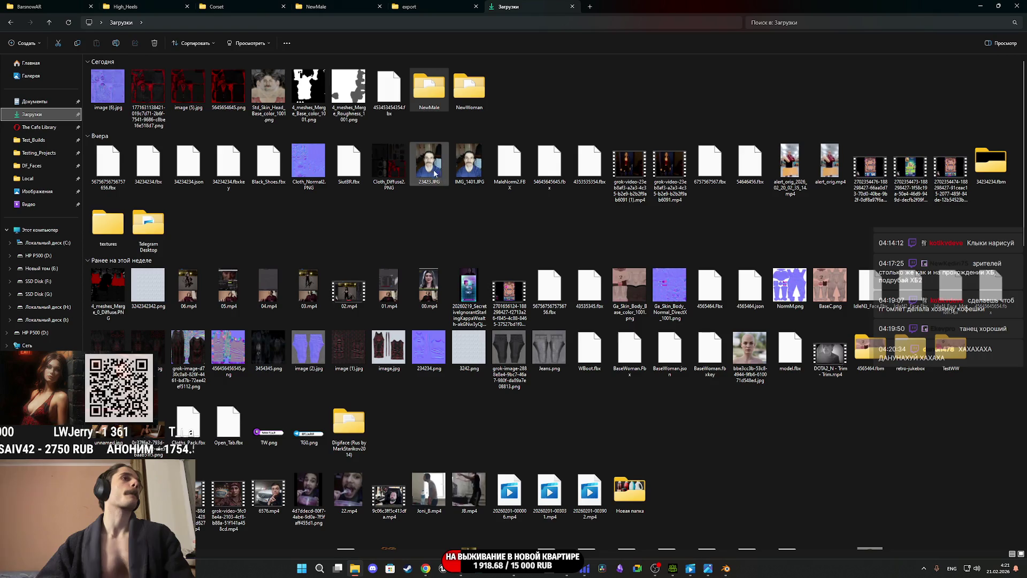
{"action": "double_click", "coordinate": [434, 172]}
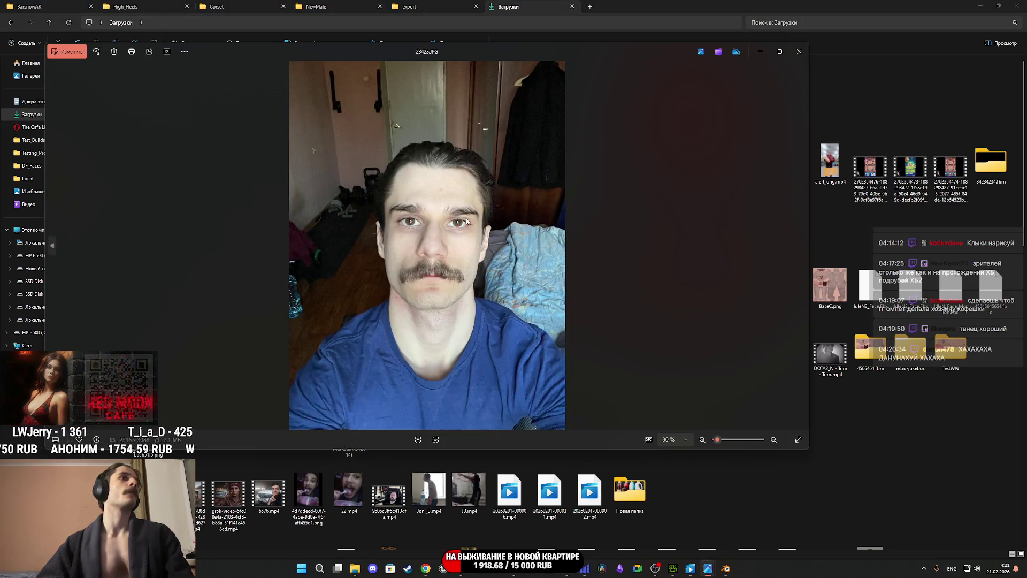
{"action": "scroll", "coordinate": [438, 190], "scroll_direction": "up", "scroll_amount": 5}
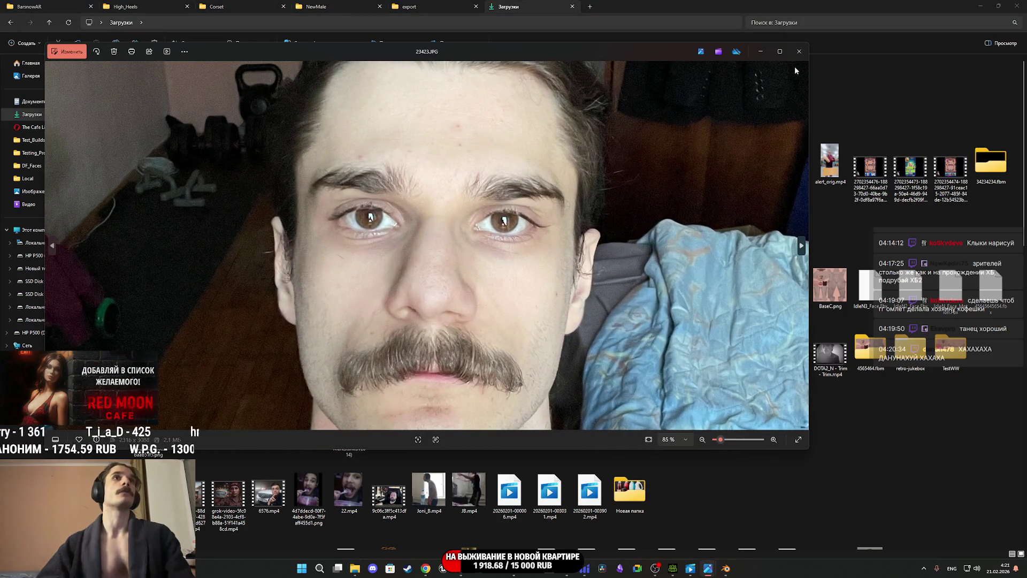
{"action": "left_click", "coordinate": [805, 52]}
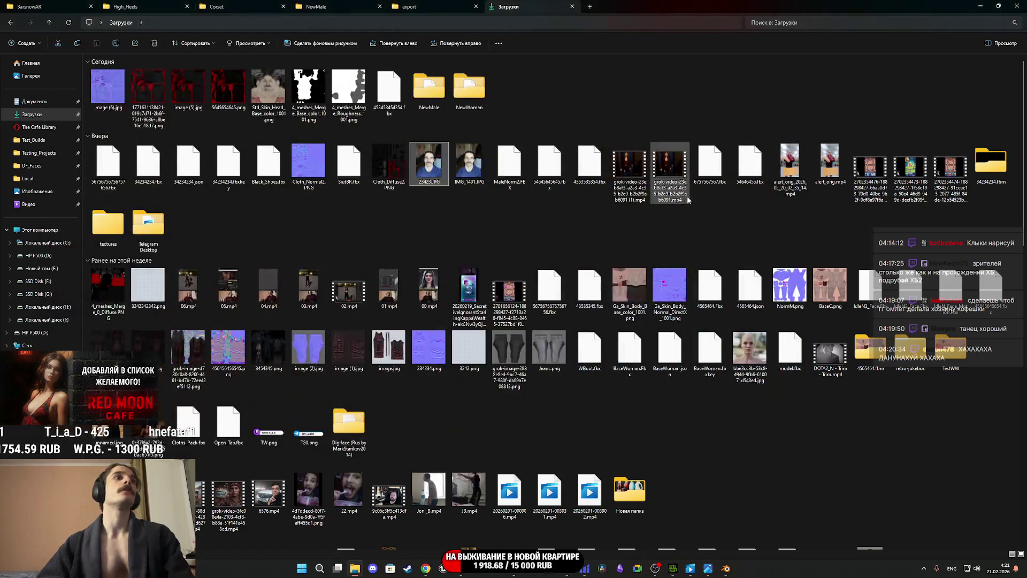
- View the bald woman reference photo, close it, and bring Unreal Engine back up
{"action": "double_click", "coordinate": [750, 349]}
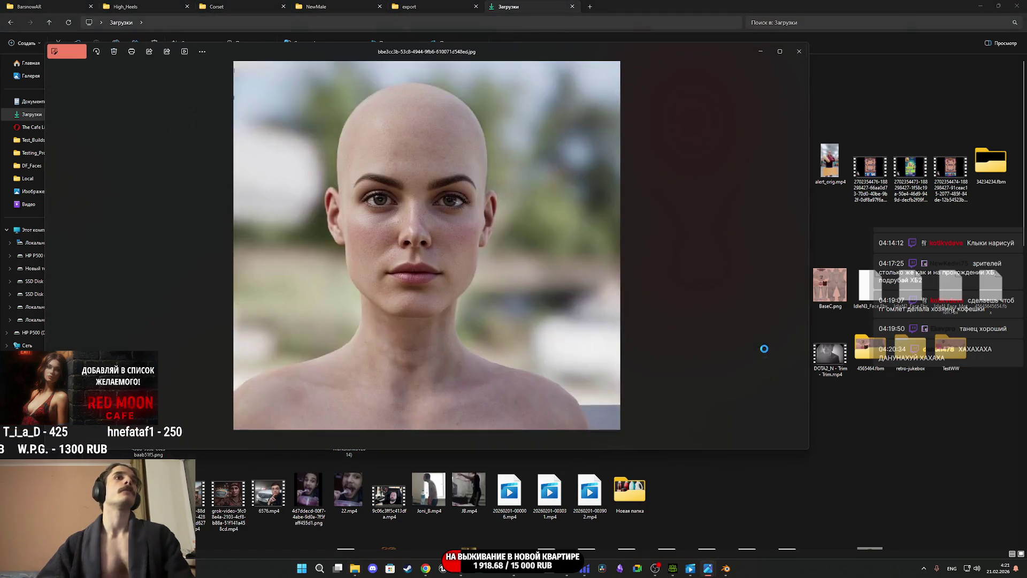
{"action": "scroll", "coordinate": [426, 216], "scroll_direction": "up", "scroll_amount": 3}
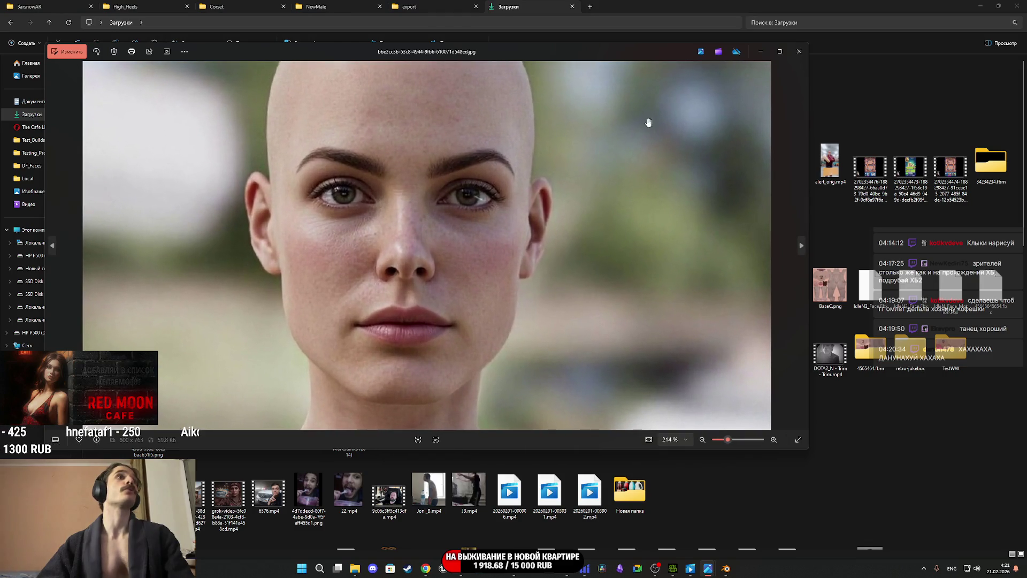
{"action": "left_click", "coordinate": [799, 51]}
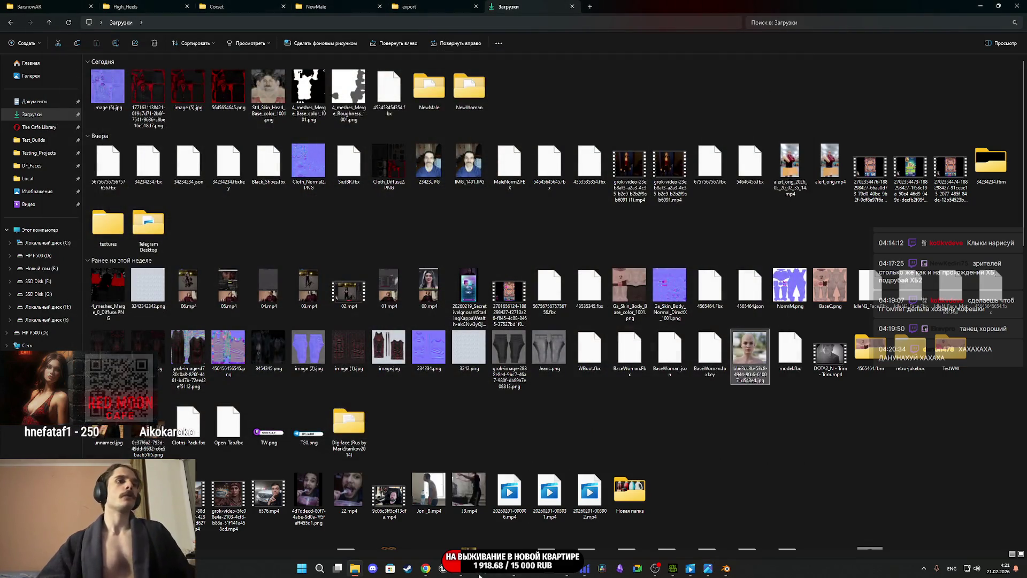
{"action": "left_click", "coordinate": [462, 569]}
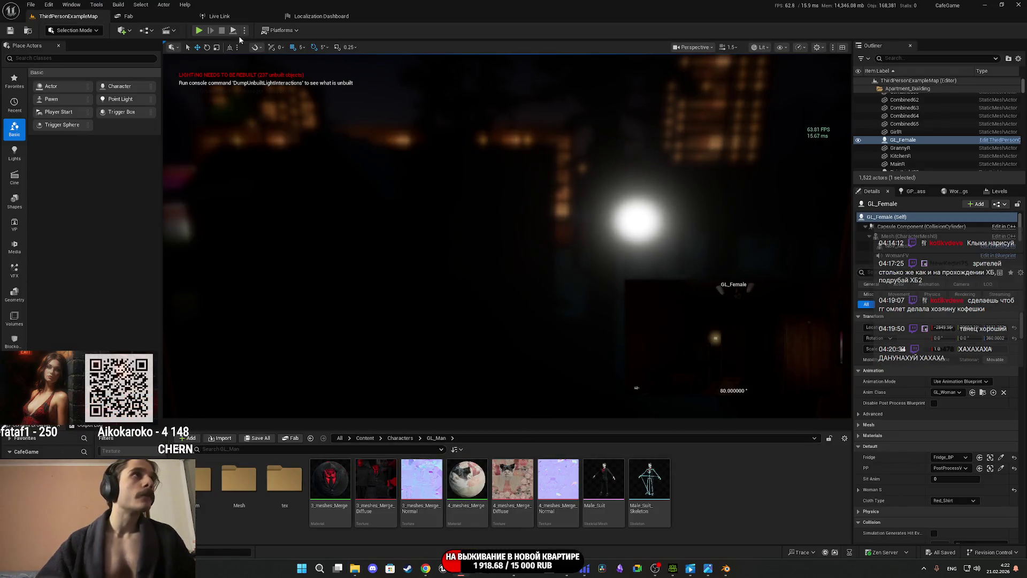
- Play-test in full screen, switching on the toilet light and walking through the Red Moon Cafe, then stop
{"action": "key", "text": "alt+p"}
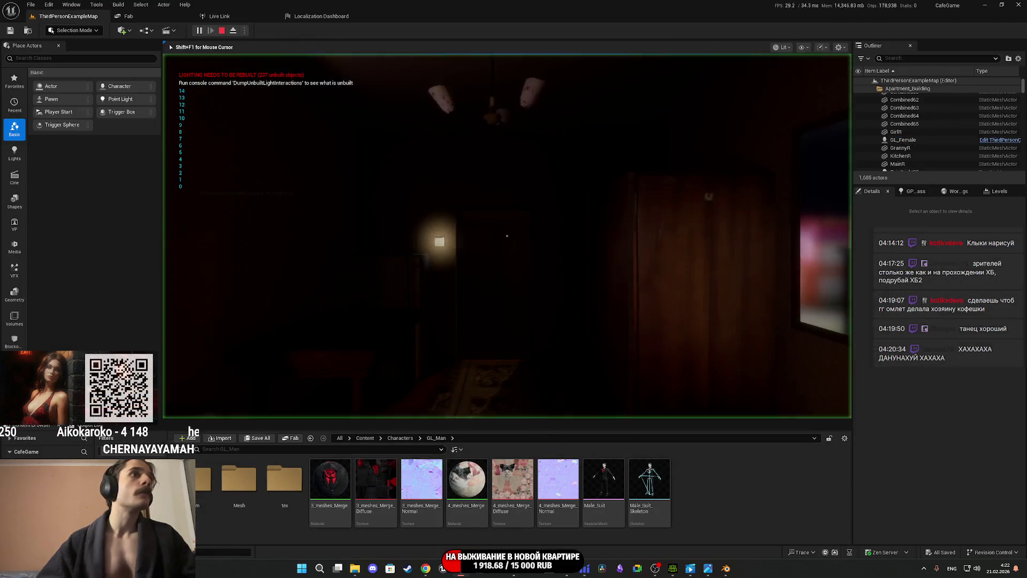
{"action": "key", "text": "F11"}
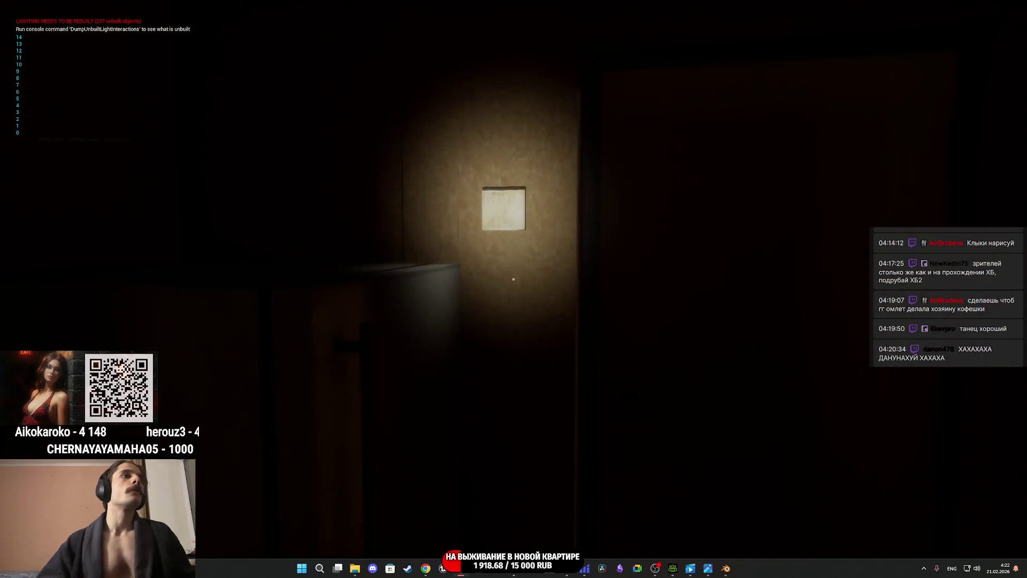
{"action": "key", "text": "e"}
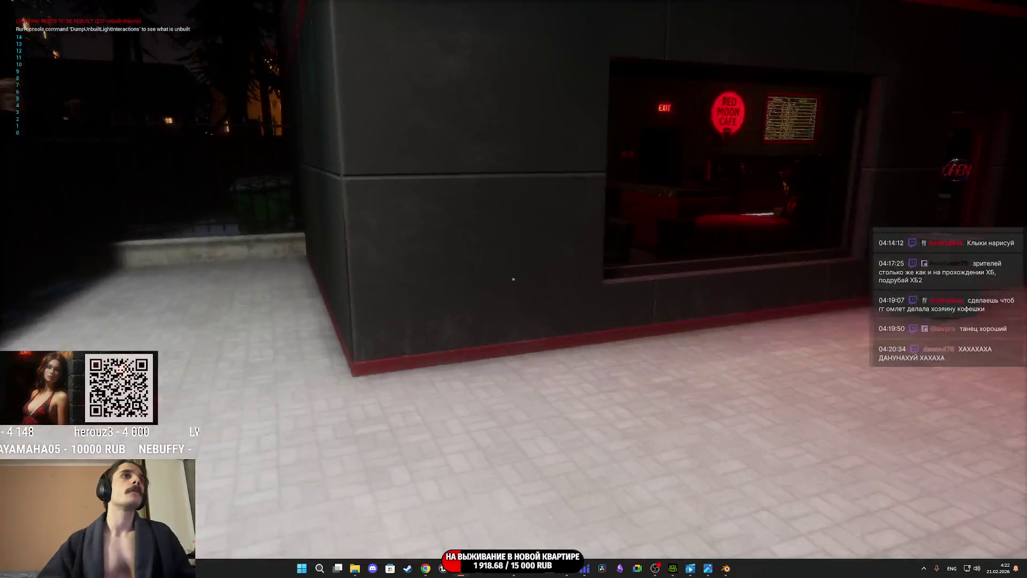
{"action": "key", "text": "w"}
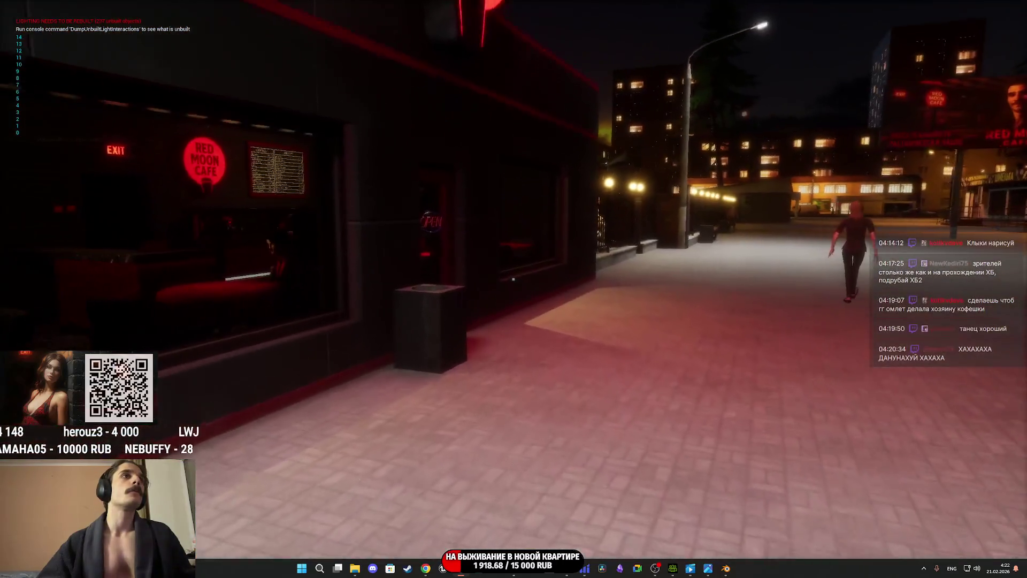
{"action": "key", "text": "w"}
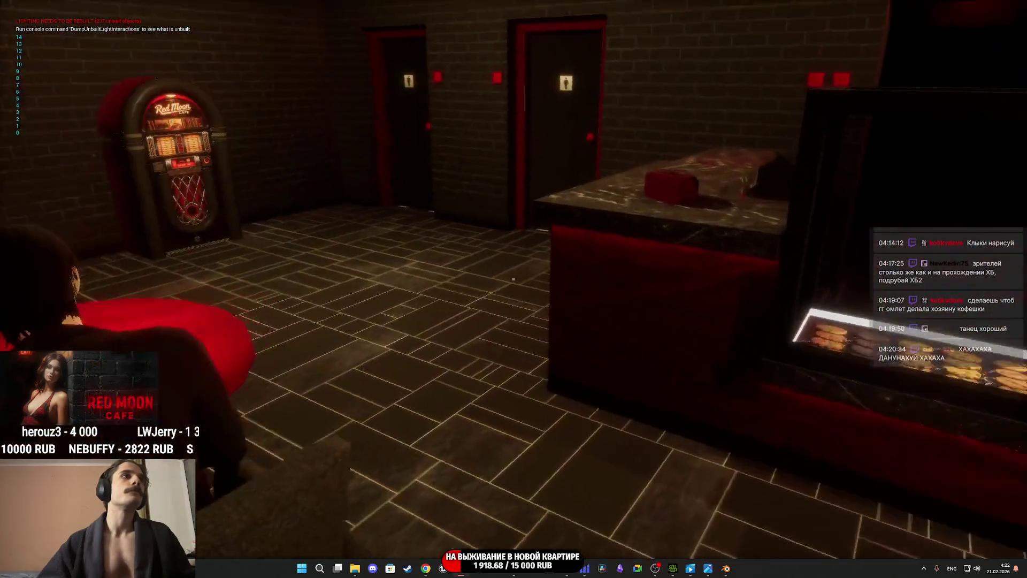
{"action": "key", "text": "w"}
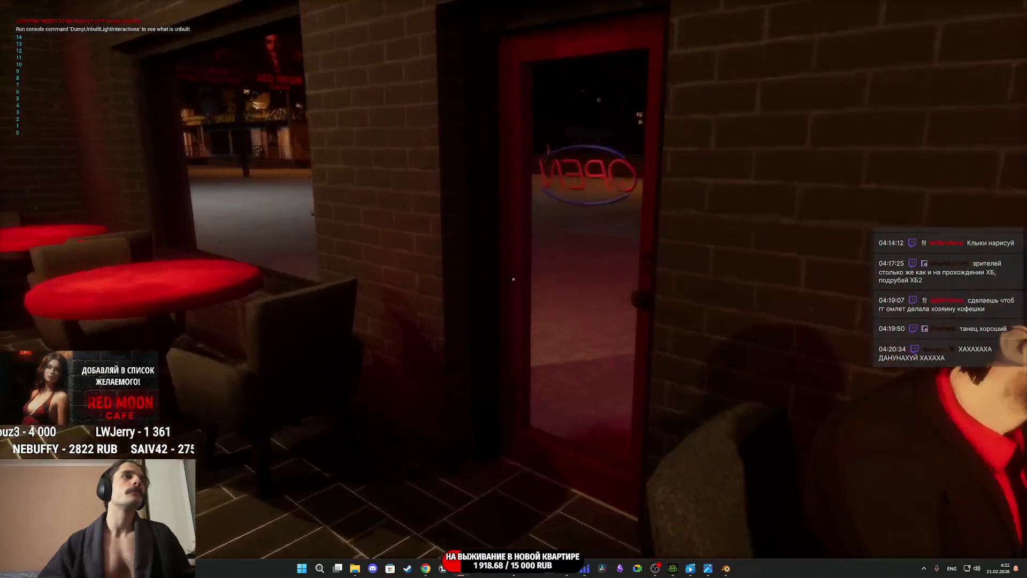
{"action": "key", "text": "w"}
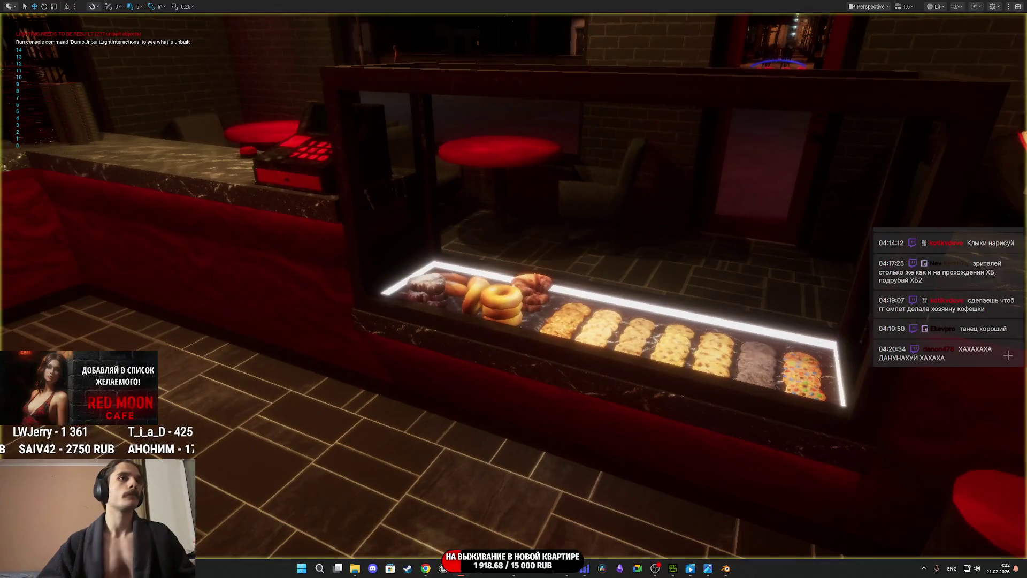
{"action": "key", "text": "Escape"}
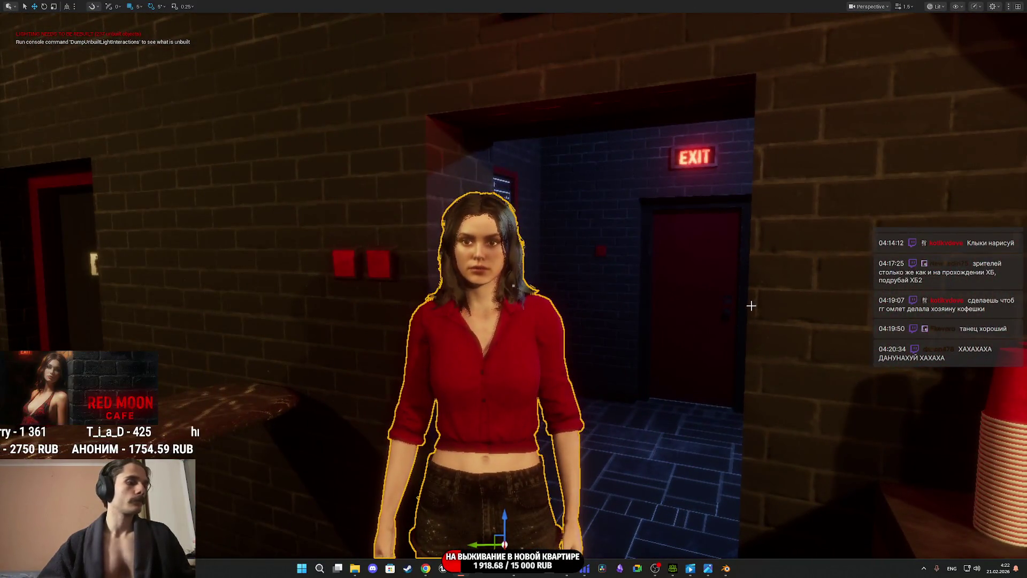
- Look at the 23423.JPG reference photo again and close it
{"action": "scroll", "coordinate": [723, 320], "scroll_direction": "up", "scroll_amount": 5}
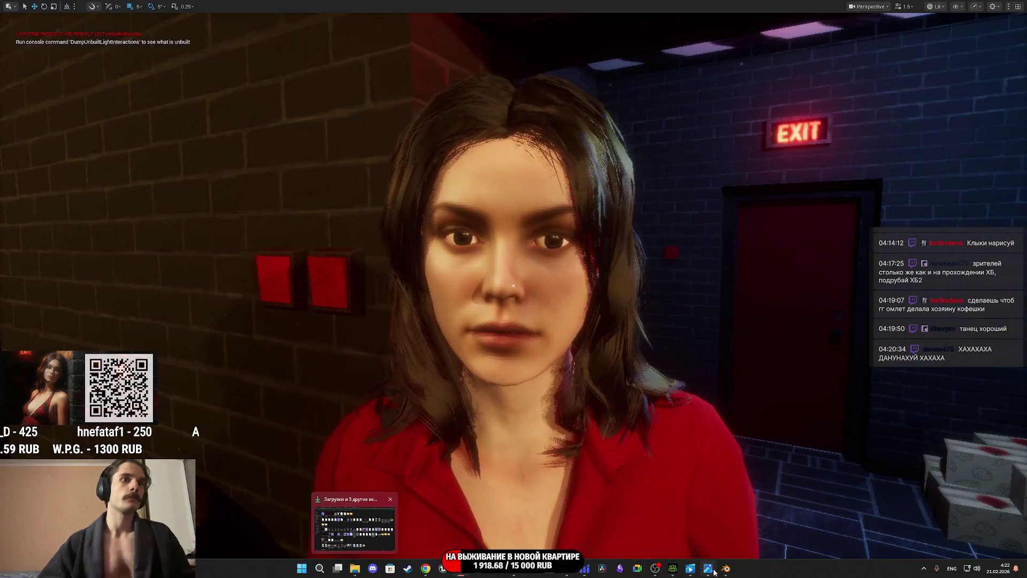
{"action": "left_click", "coordinate": [712, 569]}
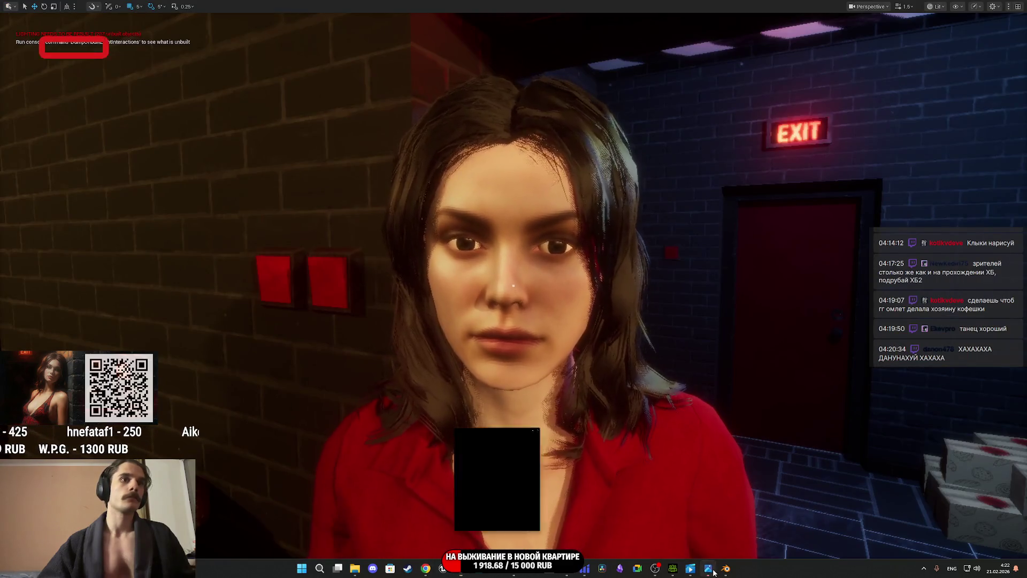
{"action": "left_click", "coordinate": [369, 52]}
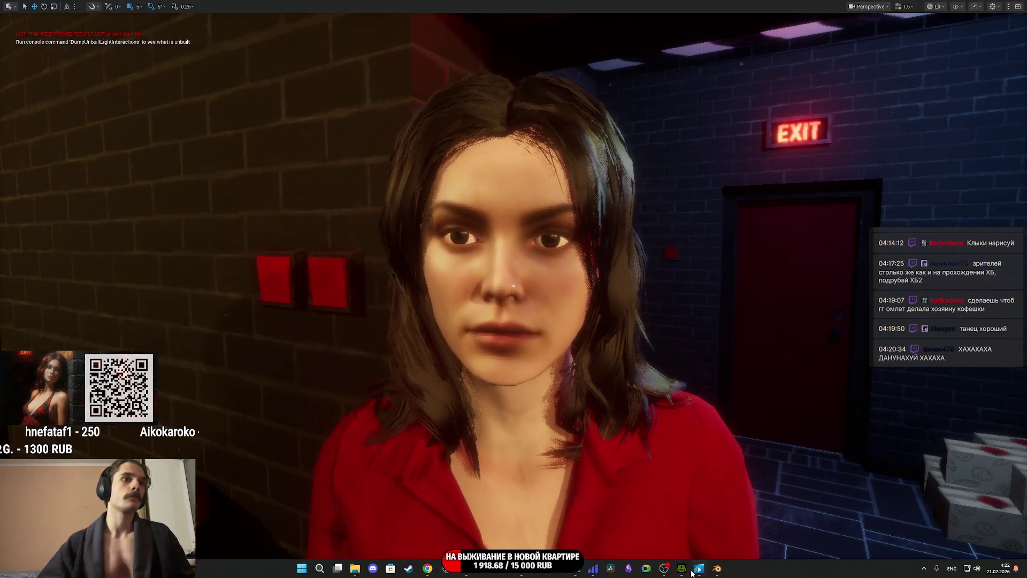
{"action": "left_click", "coordinate": [362, 570]}
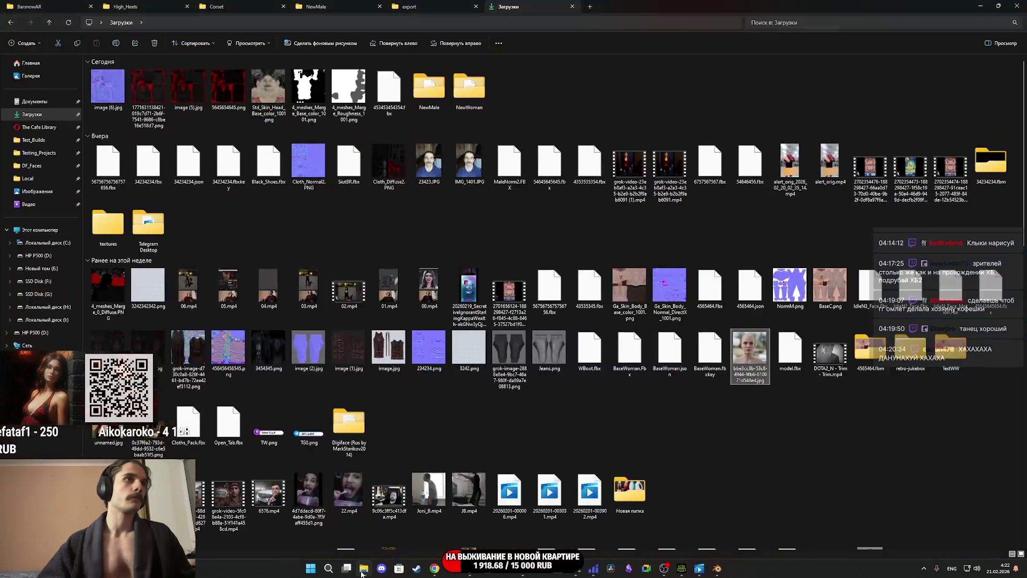
{"action": "double_click", "coordinate": [750, 353]}
{"action": "left_click", "coordinate": [980, 5]}
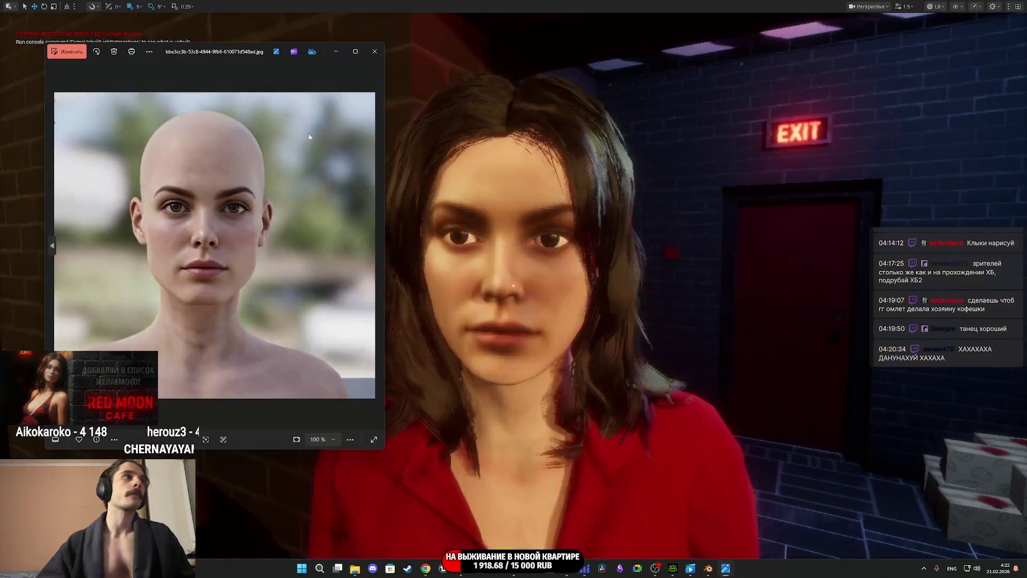
{"action": "mouse_move", "coordinate": [236, 54]}
{"action": "left_mouse_down"}
{"action": "mouse_move", "coordinate": [799, 105]}
{"action": "mouse_move", "coordinate": [851, 91]}
{"action": "left_mouse_up"}
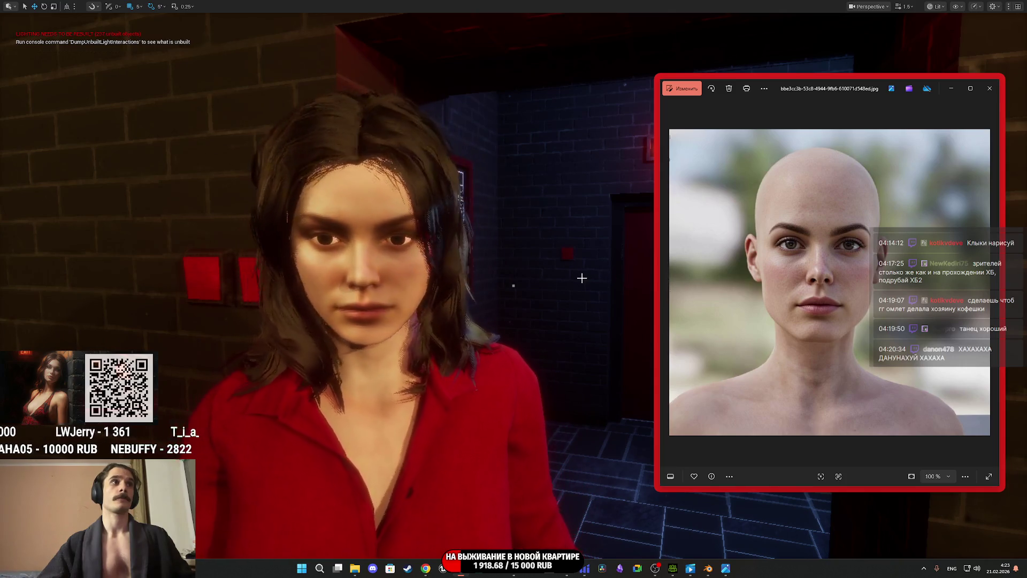
{"action": "left_click", "coordinate": [990, 88]}
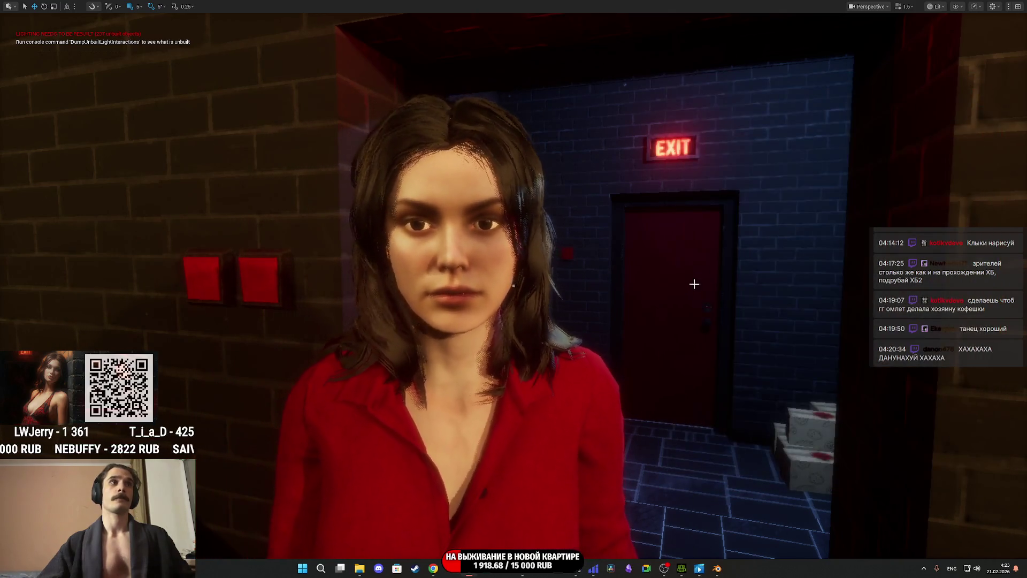
- Toggle the editor layout with F11, turn the view slightly right, and start Play again
{"action": "key", "text": "F11"}
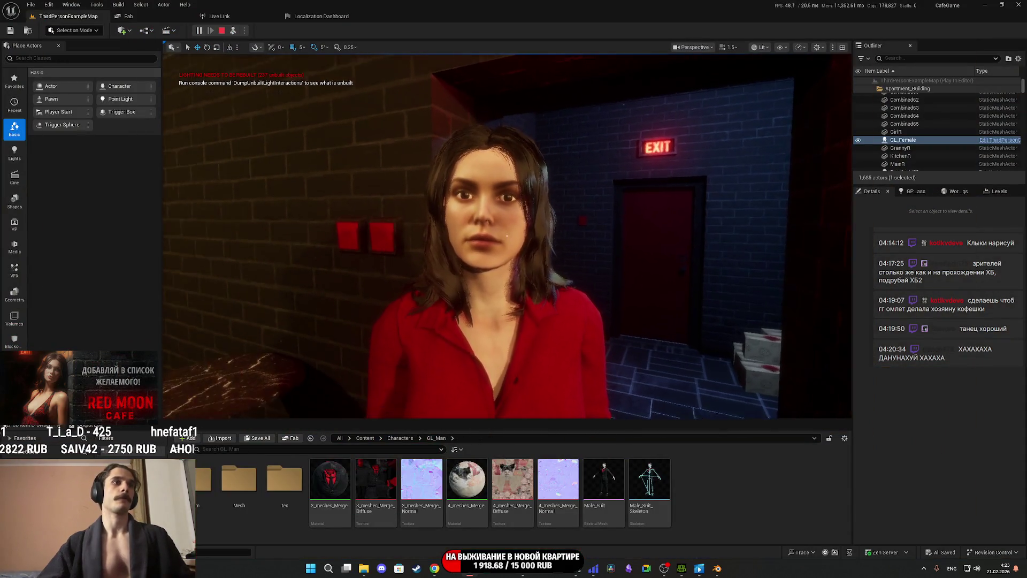
{"action": "key", "text": "F11"}
{"action": "left_click_drag", "start_coordinate": [679, 285], "coordinate": [689, 284]}
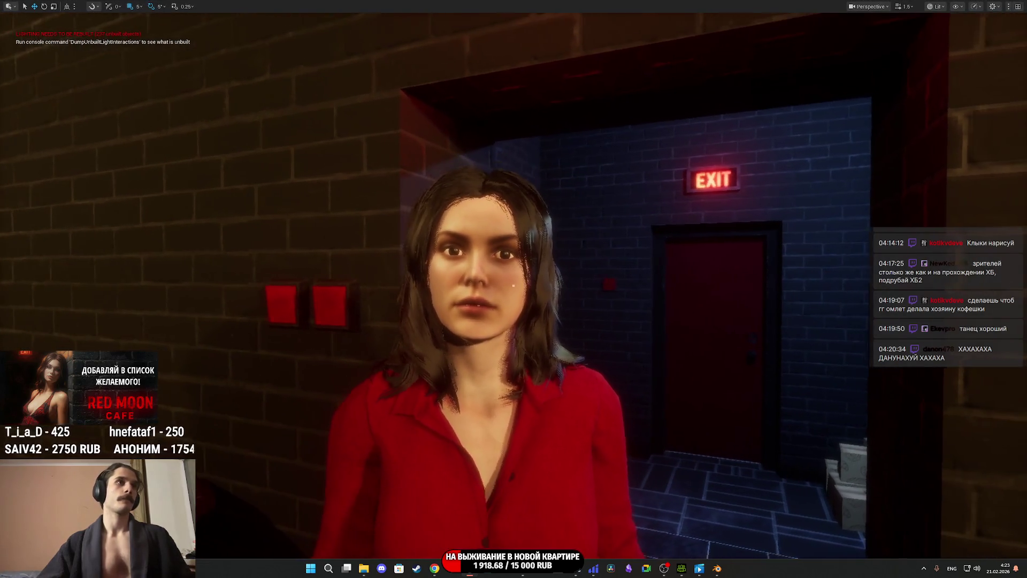
{"action": "key", "text": "alt+p"}
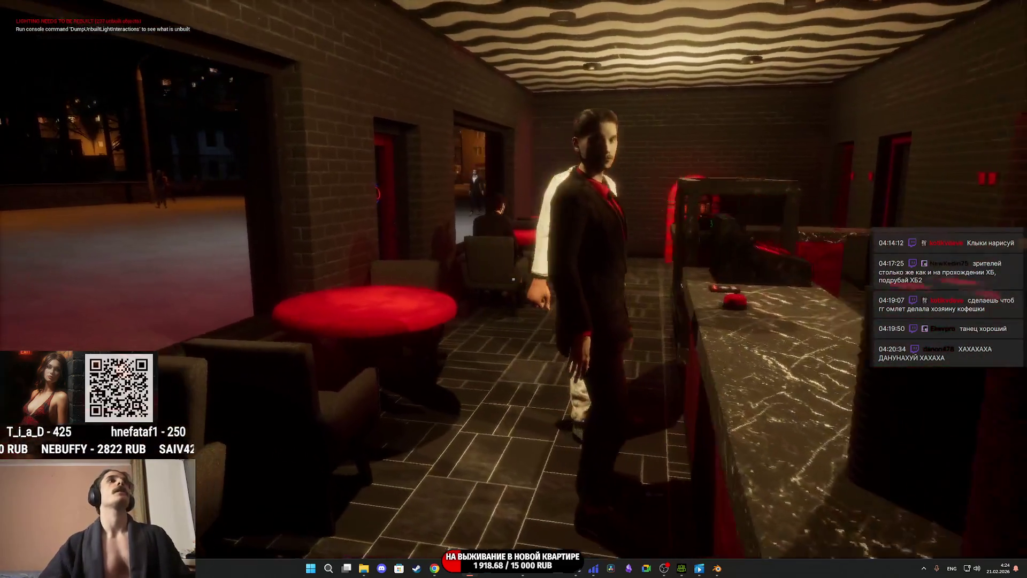
- Walk past the white-suited man at the bar and through the café toward the apartment hallway
{"action": "key", "text": "w"}
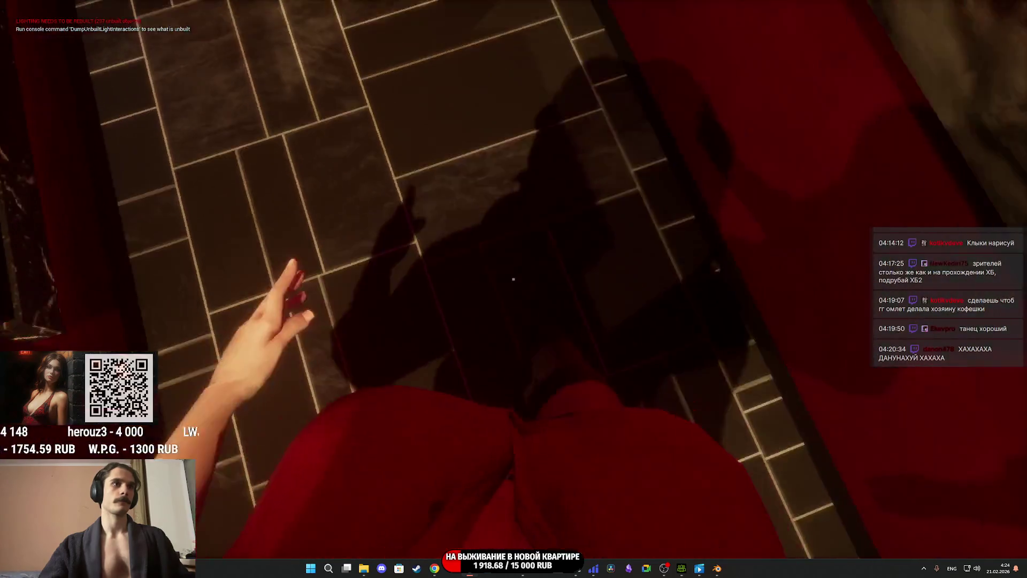
{"action": "key", "text": "w"}
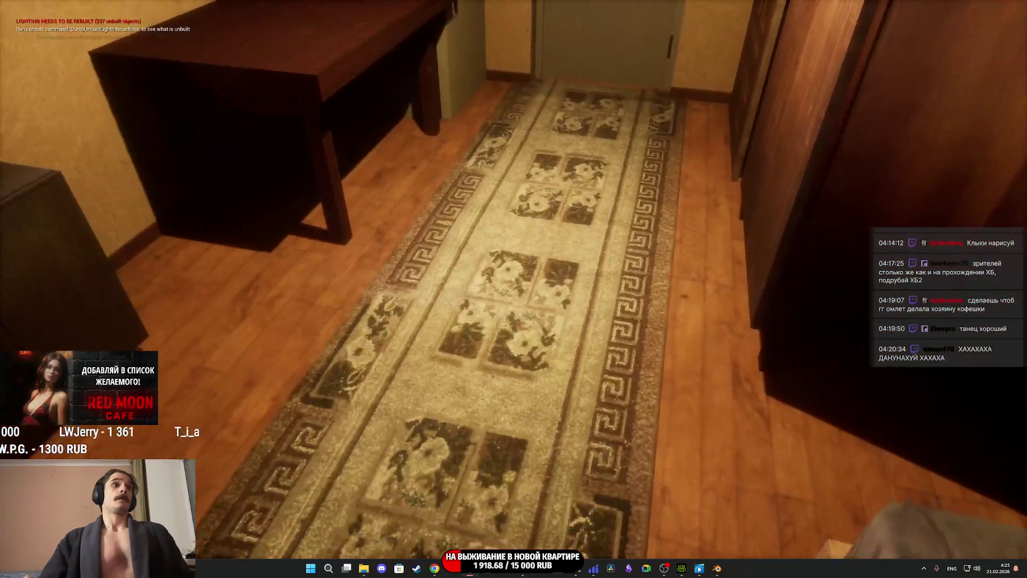
- Switch off the toilet light, walk into the living room by the sofa, then stop the play test
{"action": "key", "text": "e"}
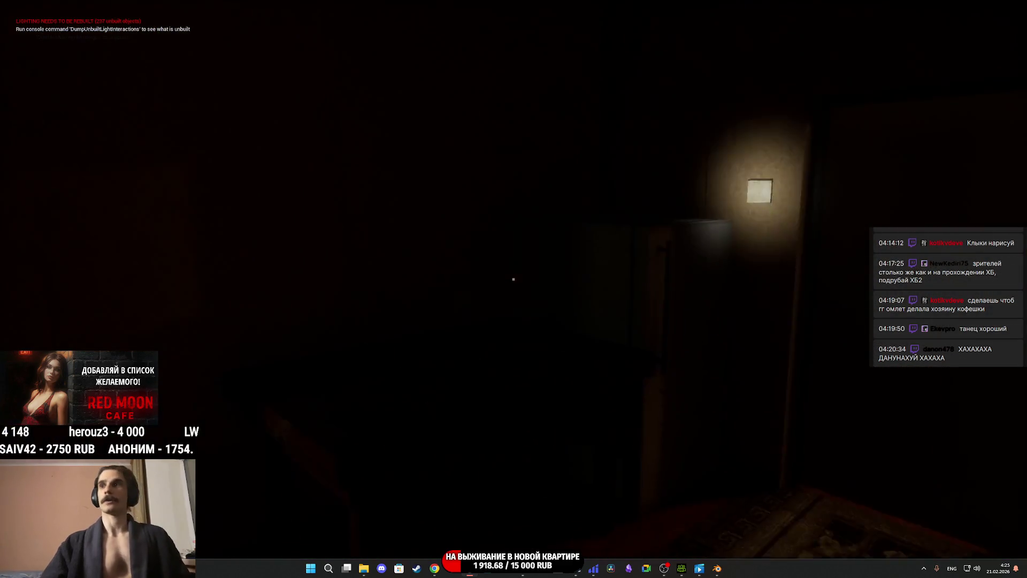
{"action": "key", "text": "w"}
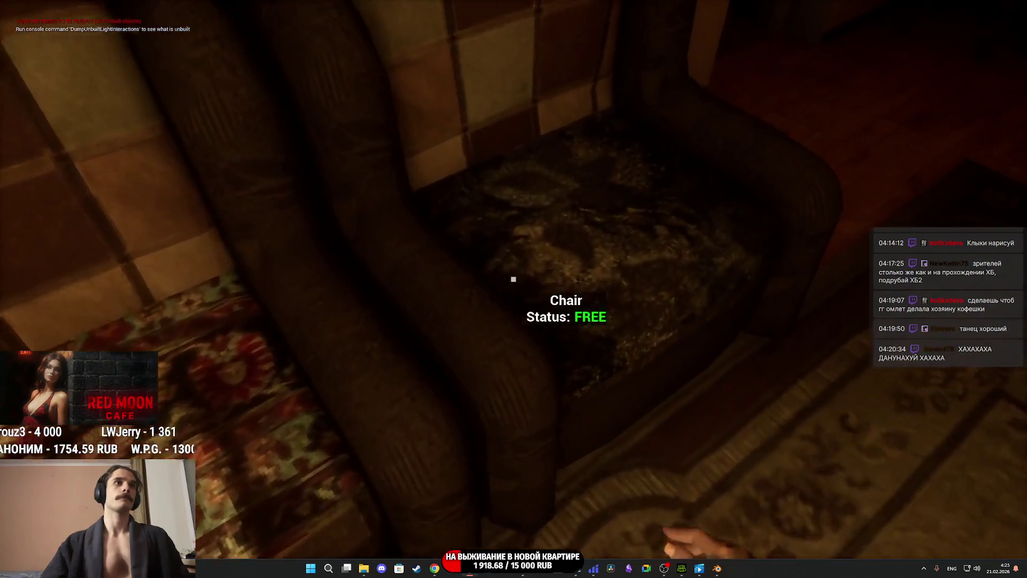
{"action": "key", "text": "F8"}
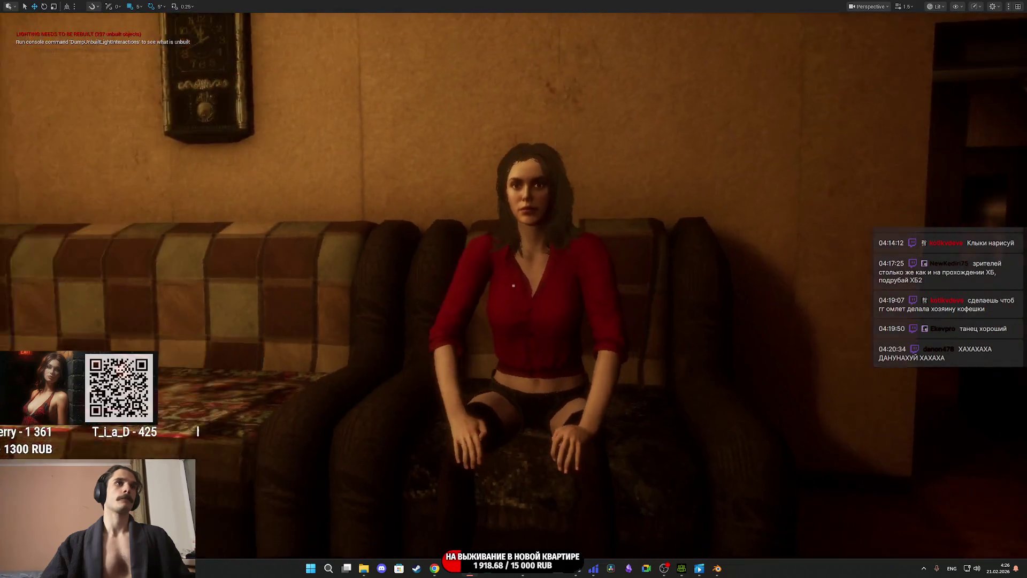
{"action": "key", "text": "Escape"}
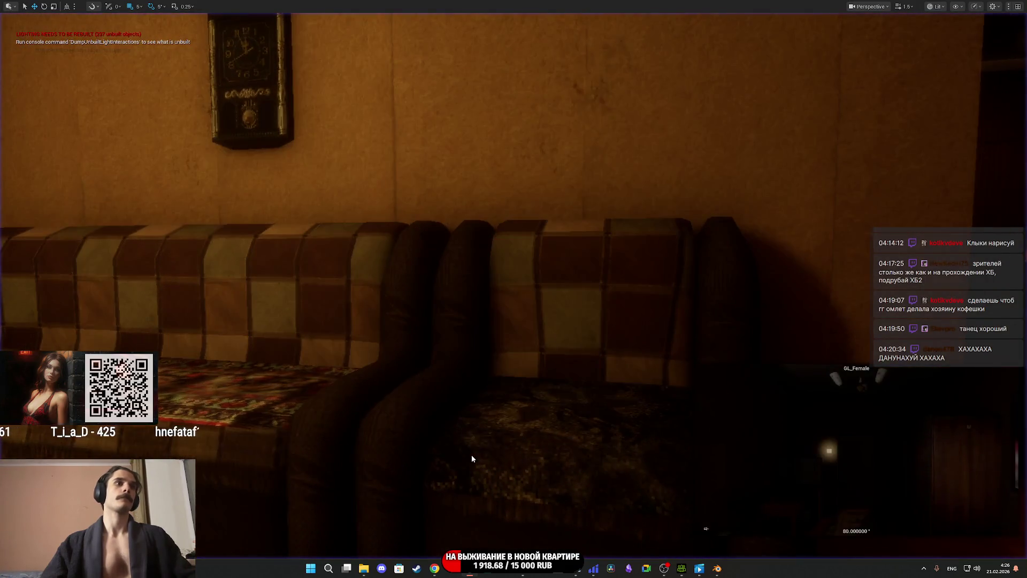
{"action": "mouse_move", "coordinate": [700, 569]}
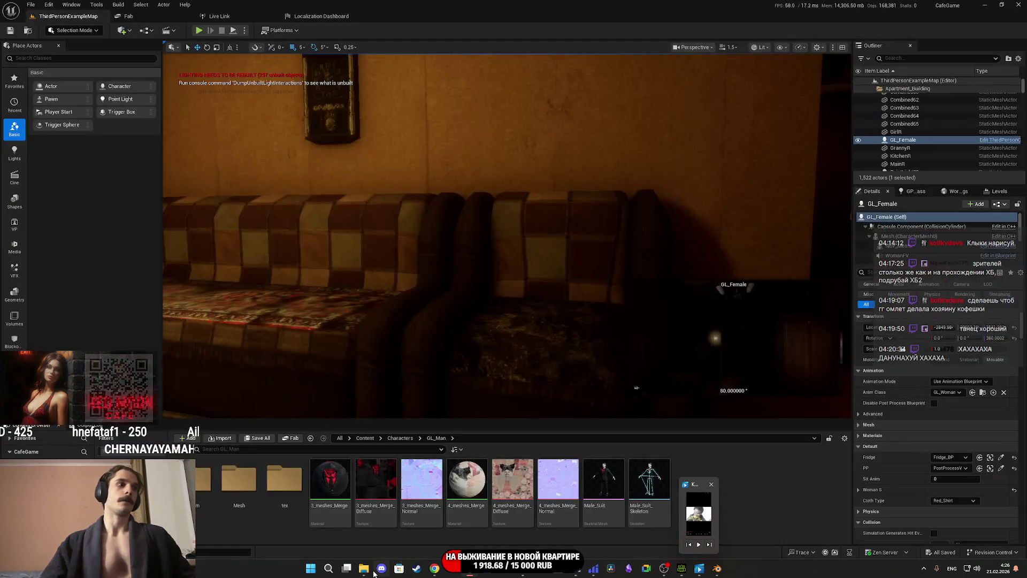
{"action": "left_click", "coordinate": [364, 568]}
{"action": "left_click", "coordinate": [47, 306]}
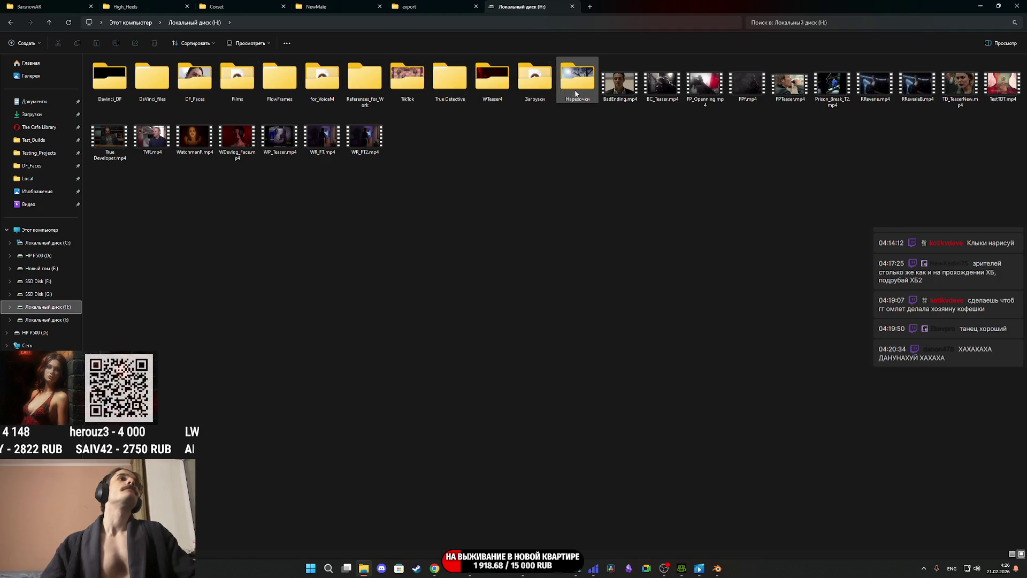
{"action": "left_click", "coordinate": [533, 90]}
{"action": "double_click", "coordinate": [533, 91]}
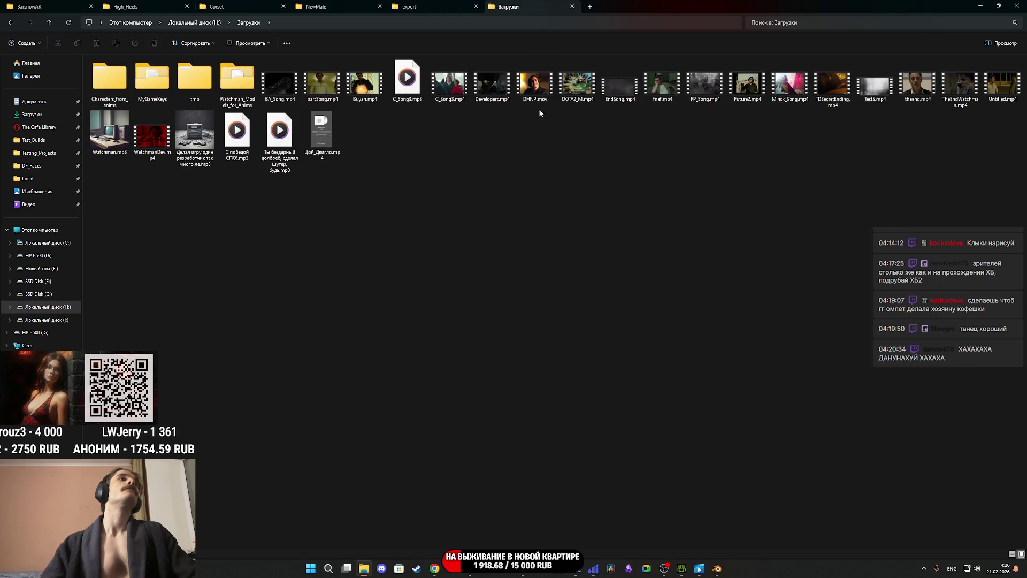
{"action": "double_click", "coordinate": [577, 83]}
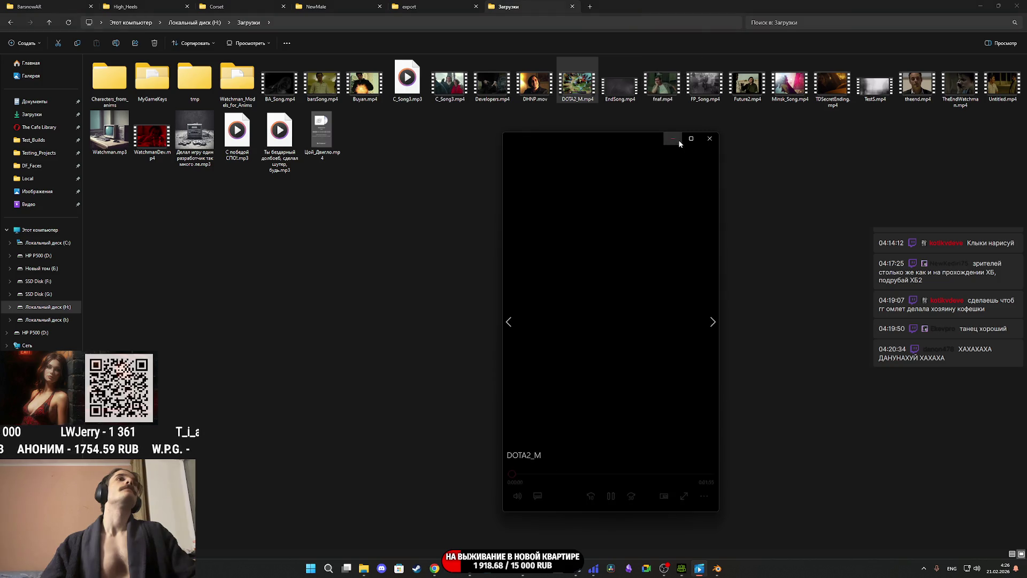
{"action": "left_click", "coordinate": [517, 496]}
{"action": "left_click", "coordinate": [539, 471]}
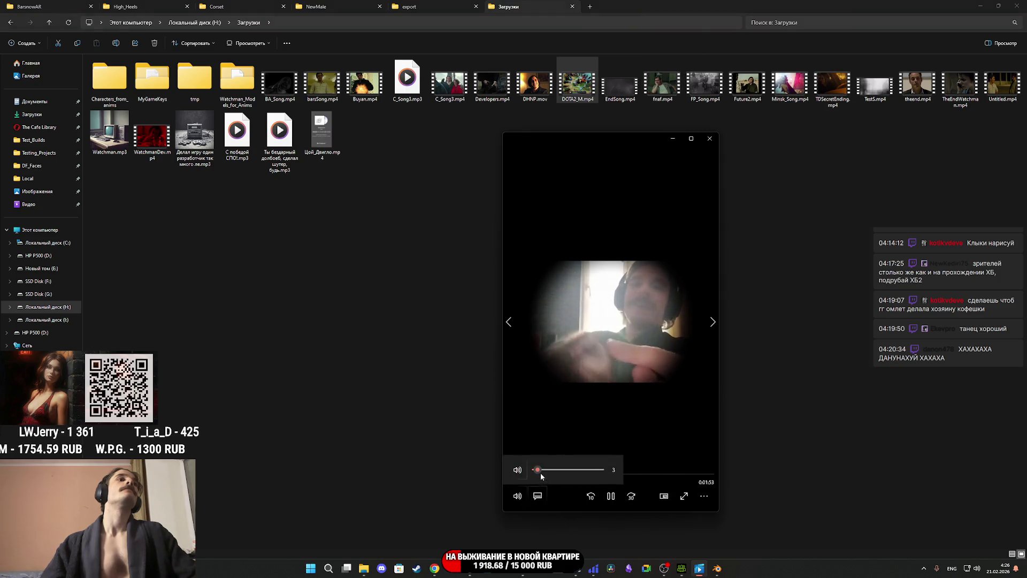
{"action": "left_click_drag", "start_coordinate": [539, 471], "coordinate": [536, 469]}
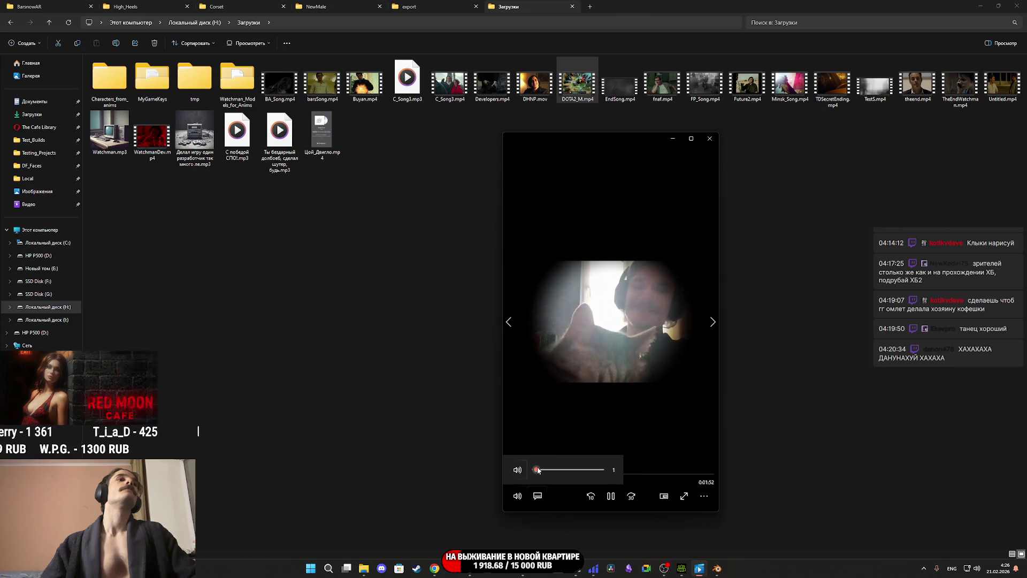
{"action": "left_click", "coordinate": [710, 139]}
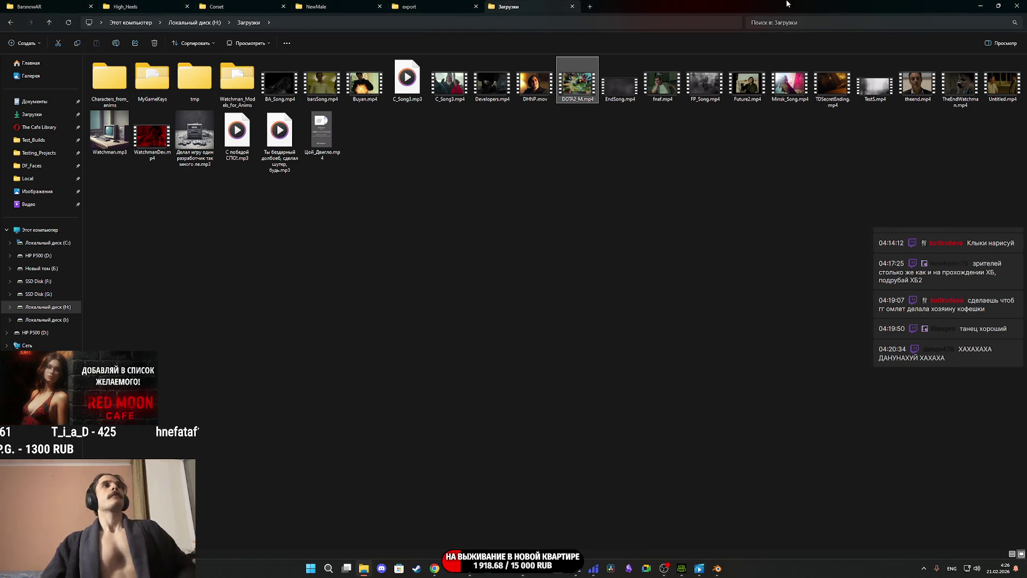
{"action": "left_click", "coordinate": [1017, 6]}
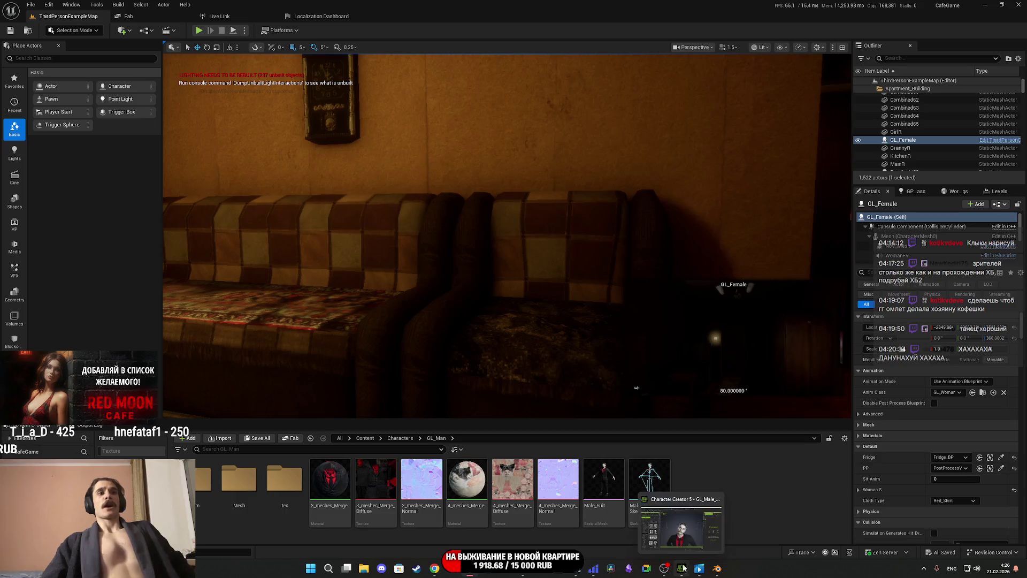
- In Character Creator 5, orbit around the mustached man's head until he faces the camera
{"action": "left_click", "coordinate": [683, 568]}
{"action": "scroll", "coordinate": [560, 353], "scroll_direction": "up", "scroll_amount": 5}
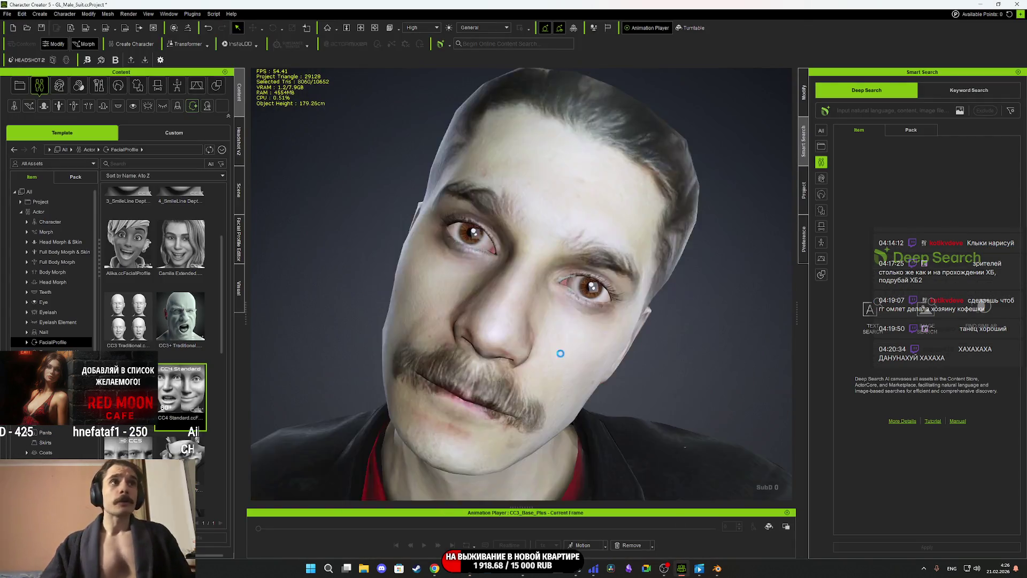
{"action": "scroll", "coordinate": [560, 353], "scroll_direction": "down", "scroll_amount": 5}
{"action": "mouse_move", "coordinate": [560, 354]}
{"action": "left_mouse_down"}
{"action": "mouse_move", "coordinate": [509, 342]}
{"action": "mouse_move", "coordinate": [518, 344]}
{"action": "left_mouse_up"}
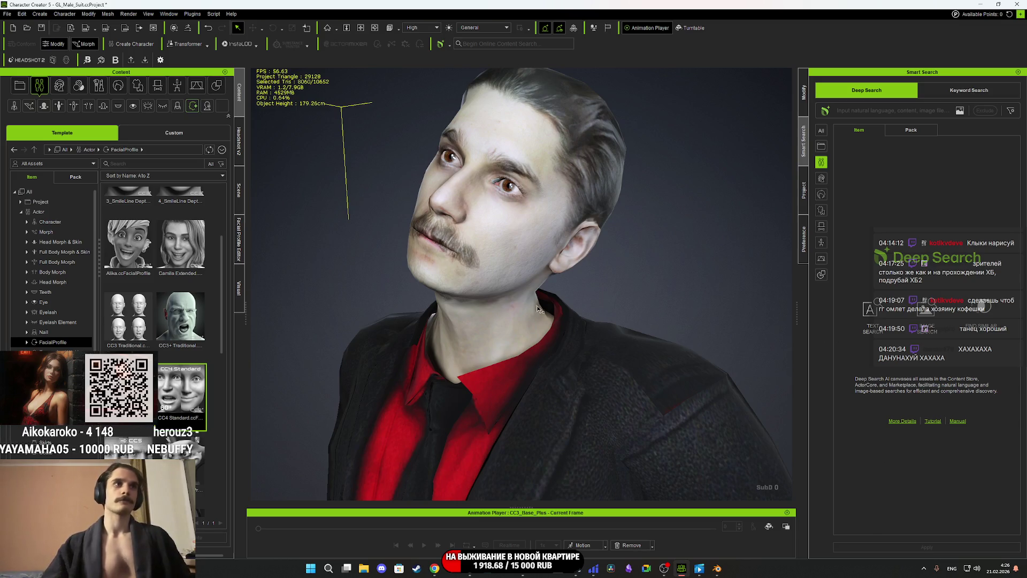
{"action": "scroll", "coordinate": [539, 309], "scroll_direction": "down", "scroll_amount": 10}
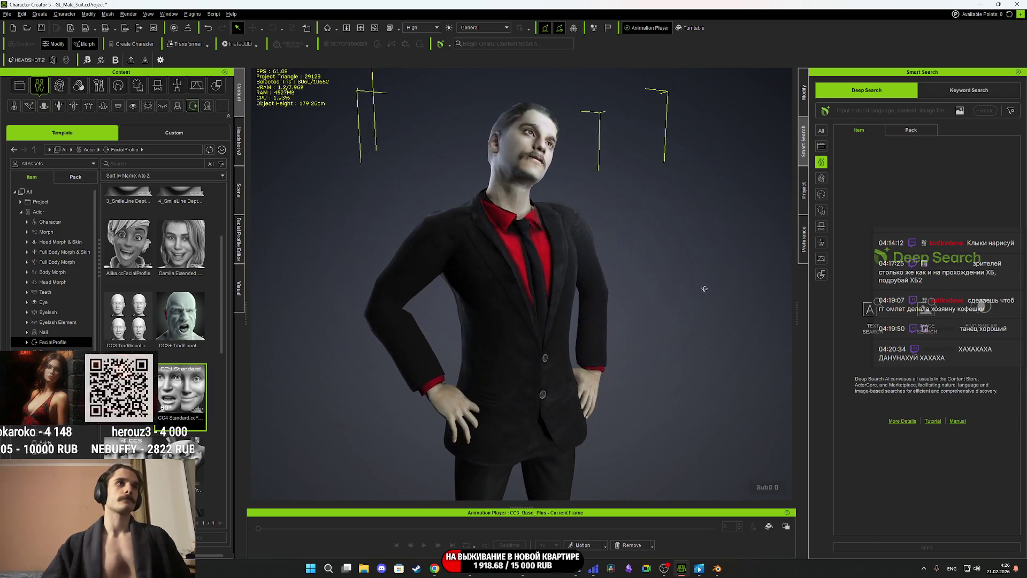
{"action": "left_click_drag", "start_coordinate": [705, 289], "coordinate": [614, 313]}
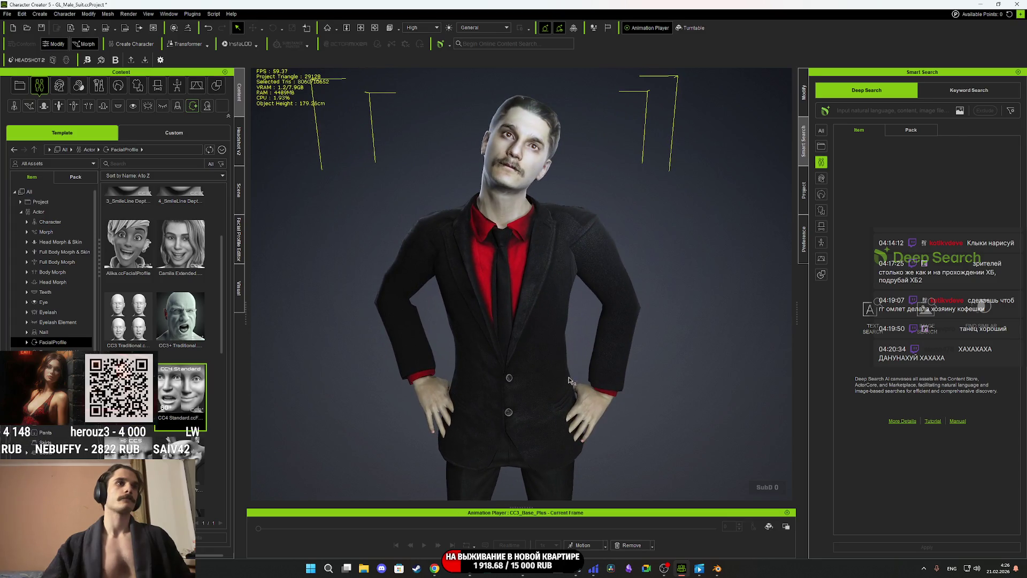
- Check his face from the front, save the character project, and return to Unreal Engine
{"action": "scroll", "coordinate": [535, 276], "scroll_direction": "up", "scroll_amount": 5}
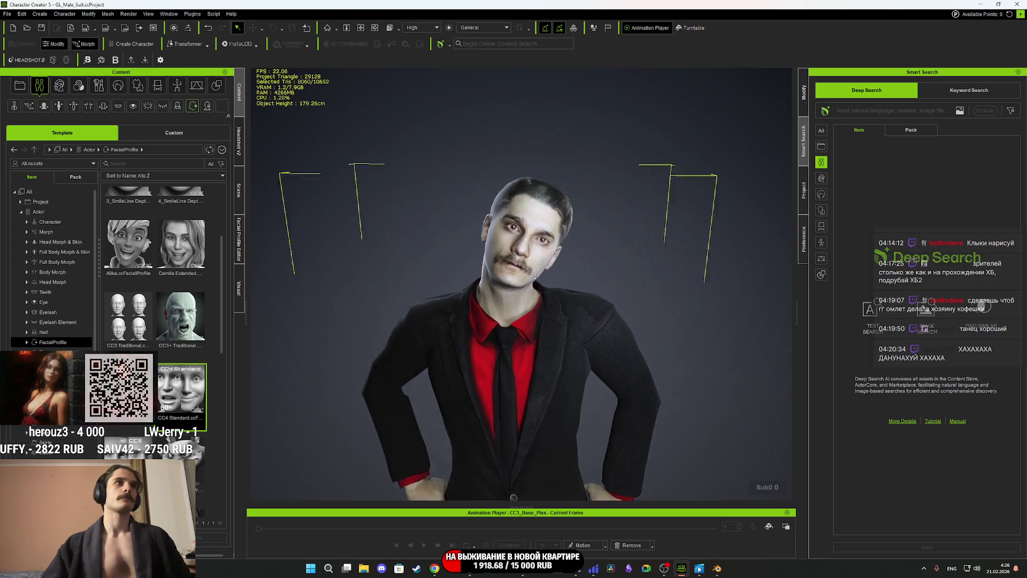
{"action": "scroll", "coordinate": [535, 277], "scroll_direction": "up", "scroll_amount": 8}
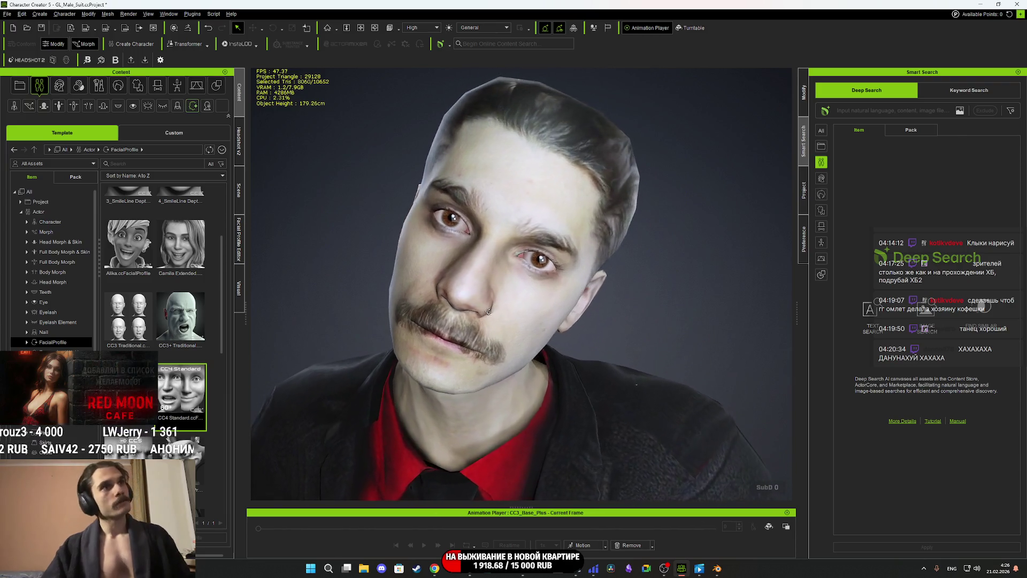
{"action": "mouse_move", "coordinate": [489, 311]}
{"action": "left_mouse_down"}
{"action": "mouse_move", "coordinate": [1017, 288]}
{"action": "mouse_move", "coordinate": [576, 293]}
{"action": "left_mouse_up"}
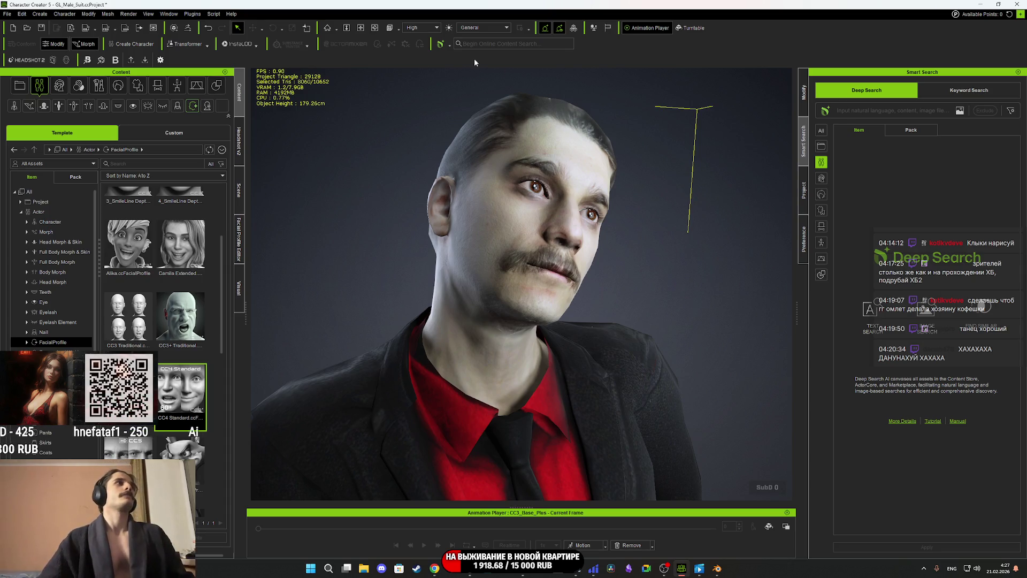
{"action": "scroll", "coordinate": [654, 278], "scroll_direction": "down", "scroll_amount": 5}
{"action": "left_click_drag", "start_coordinate": [654, 287], "coordinate": [594, 275]}
{"action": "key", "text": "ctrl+s"}
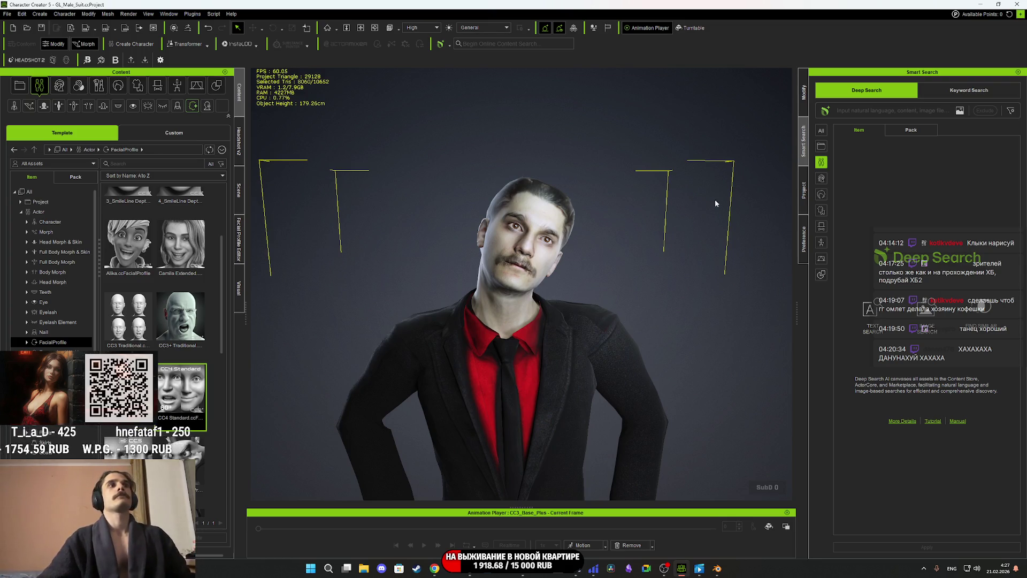
{"action": "key", "text": "alt+Tab"}
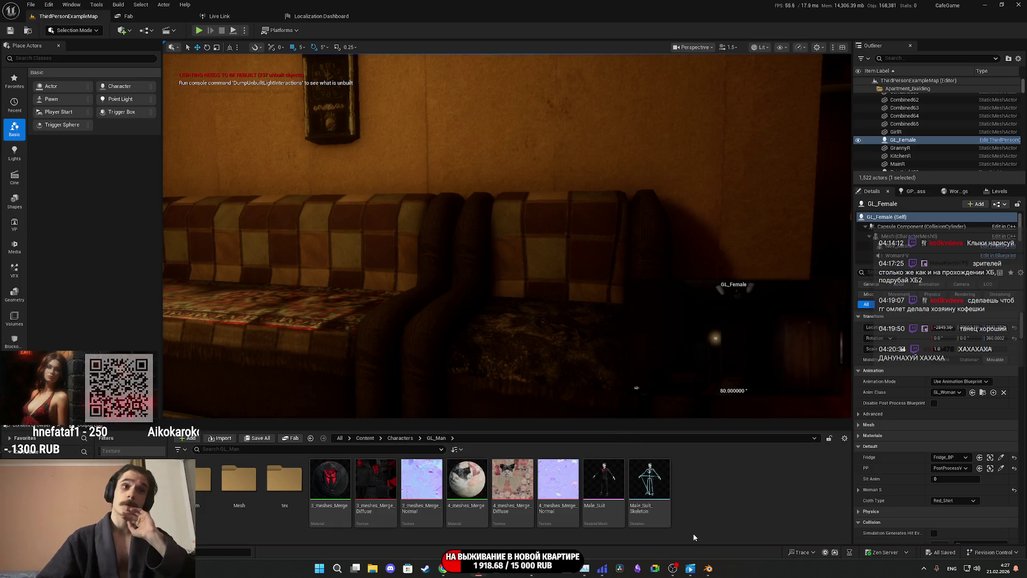
- Glance at the character in Blender, then quit Blender choosing Don't Save
{"action": "left_click", "coordinate": [713, 575]}
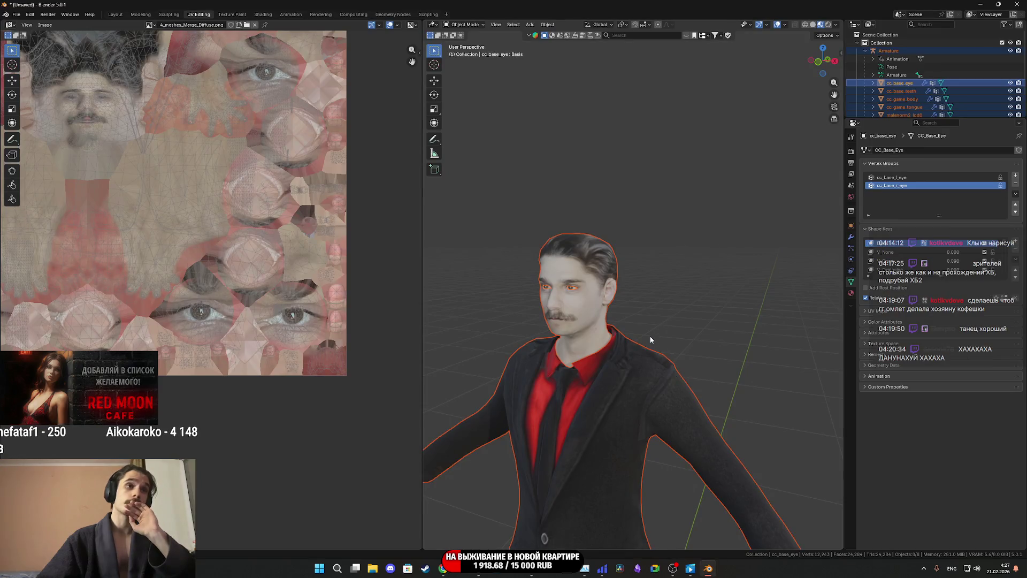
{"action": "scroll", "coordinate": [694, 335], "scroll_direction": "down", "scroll_amount": 3}
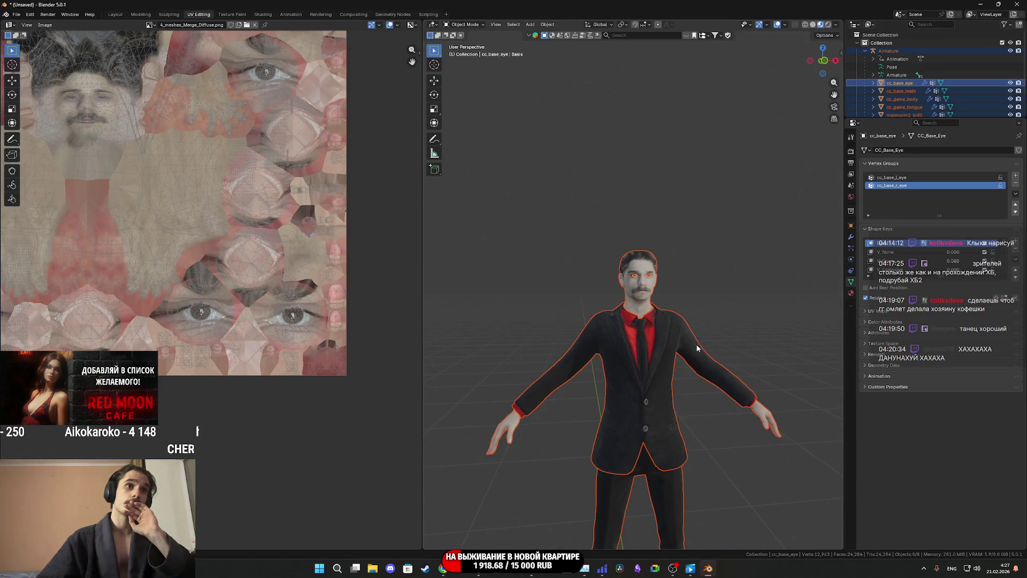
{"action": "mouse_move", "coordinate": [697, 348]}
{"action": "left_mouse_down"}
{"action": "mouse_move", "coordinate": [686, 348]}
{"action": "mouse_move", "coordinate": [670, 313]}
{"action": "left_mouse_up"}
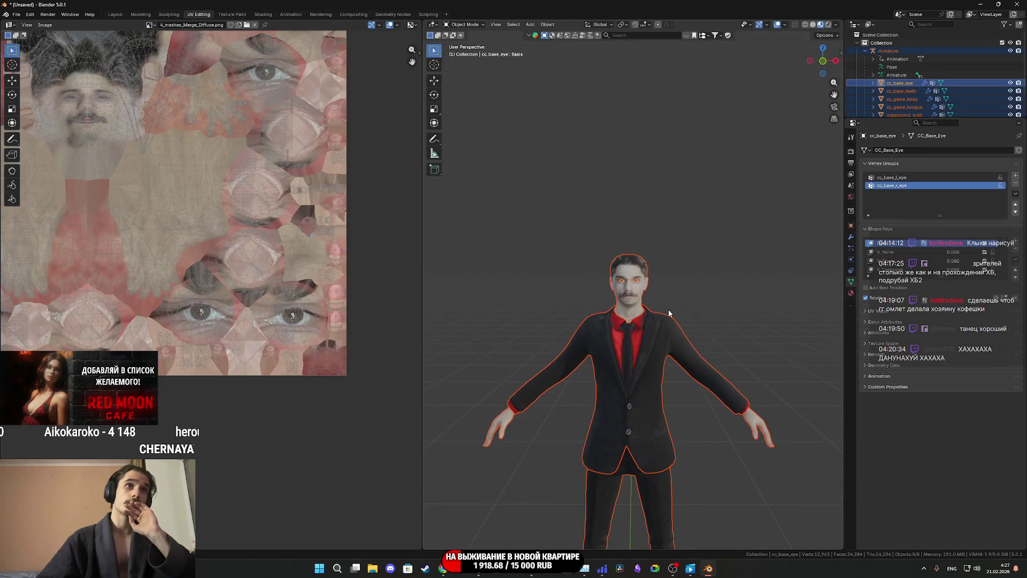
{"action": "left_click", "coordinate": [1018, 4]}
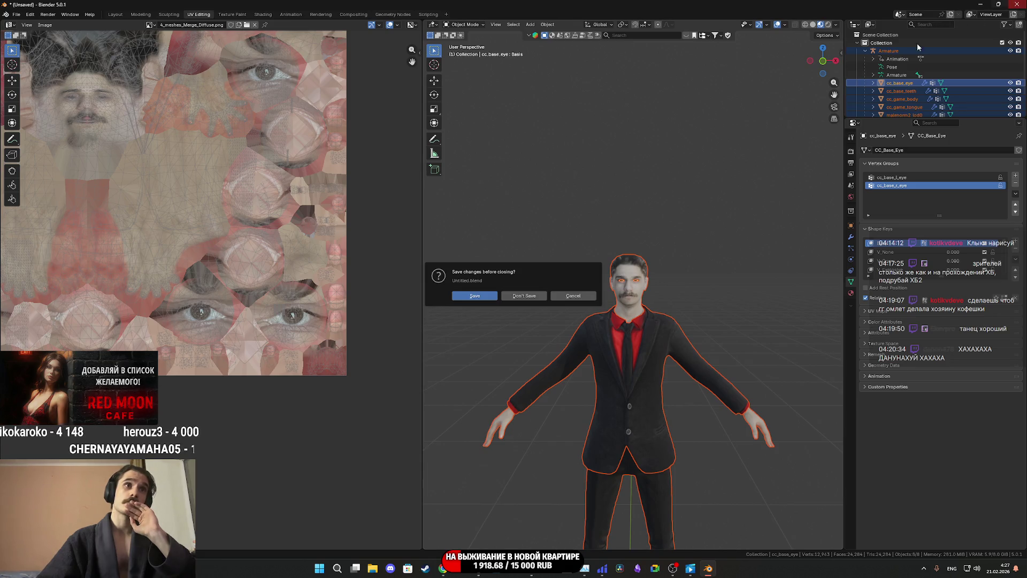
{"action": "left_click", "coordinate": [523, 297]}
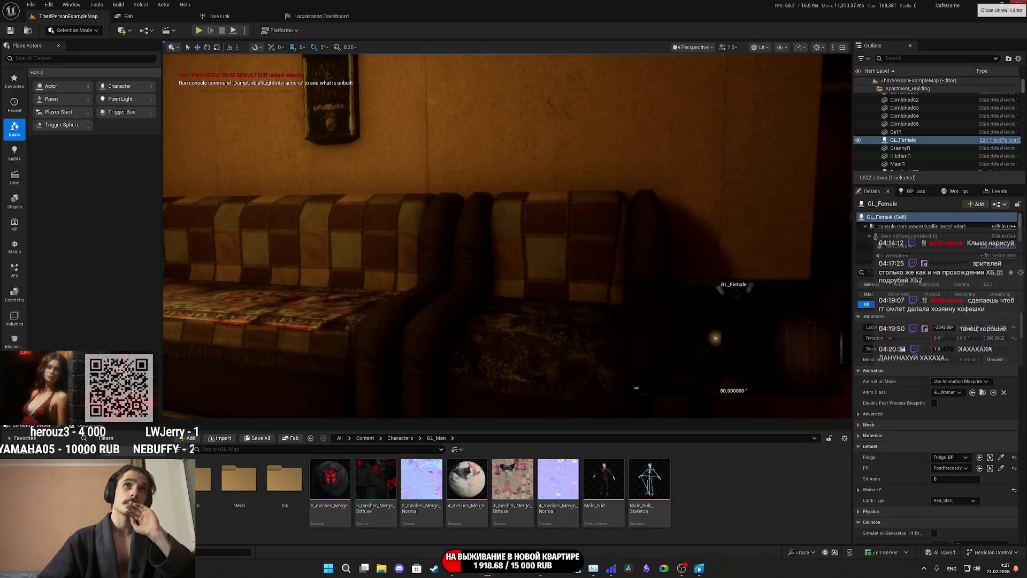
- Dismiss the Export textures dialog and quit Substance 3D Painter, discarding project changes
{"action": "left_click", "coordinate": [987, 4]}
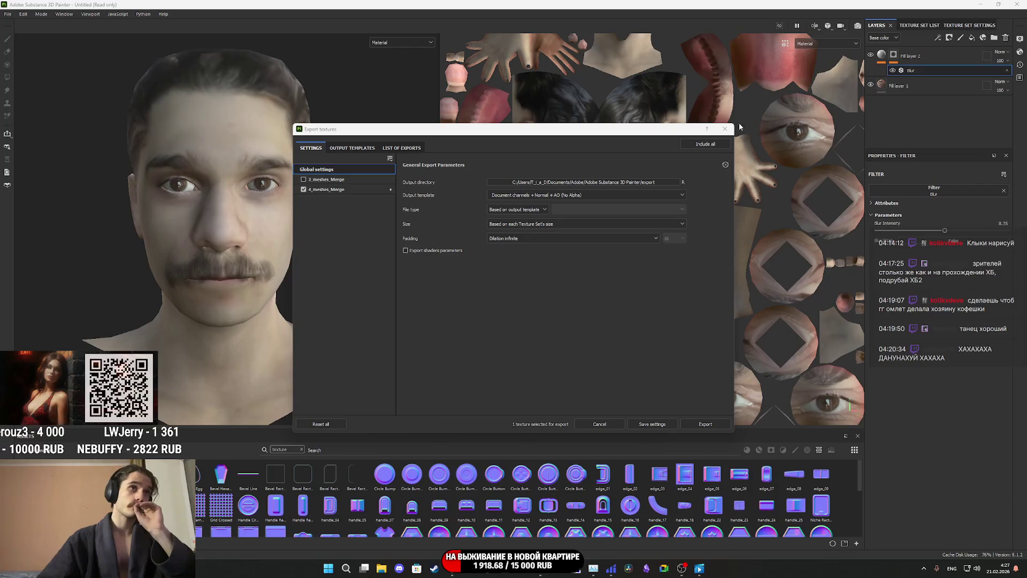
{"action": "left_click", "coordinate": [726, 131]}
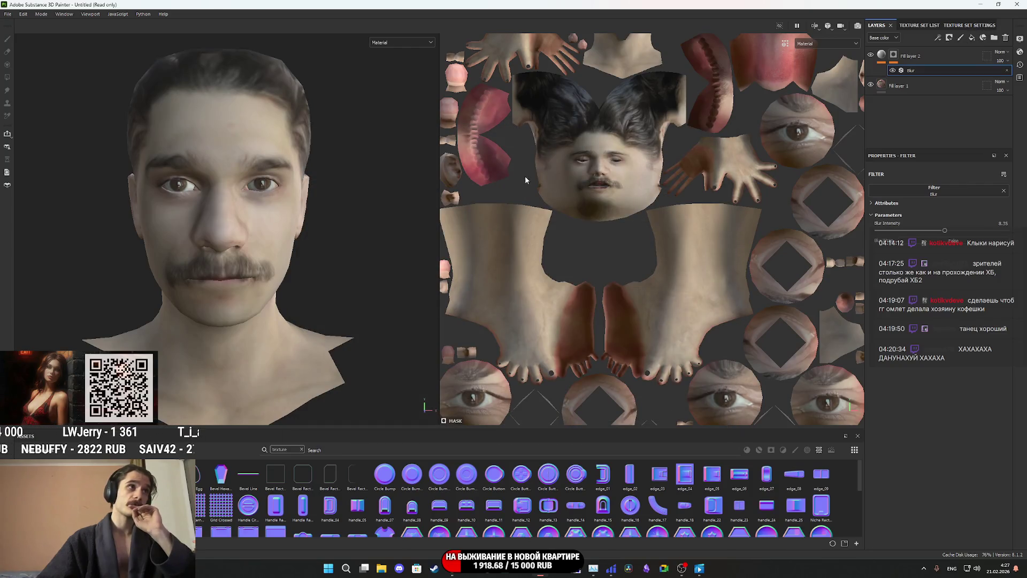
{"action": "left_click", "coordinate": [1017, 4]}
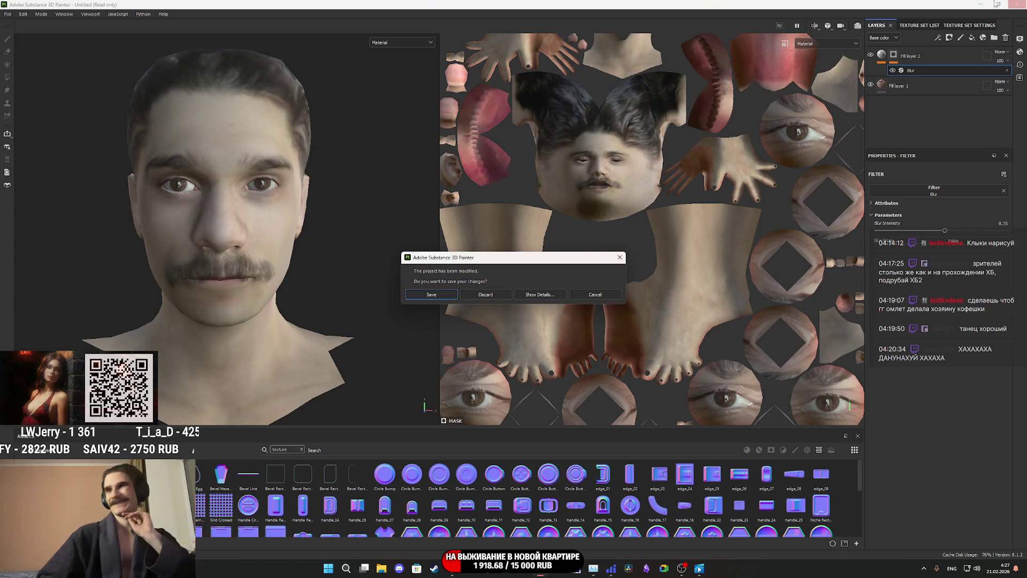
{"action": "left_click", "coordinate": [471, 298]}
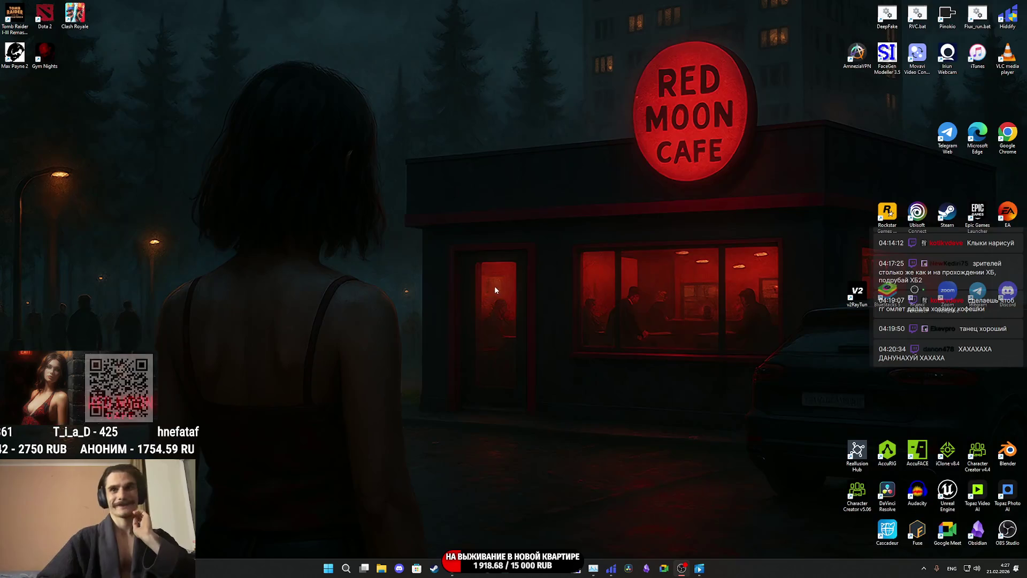